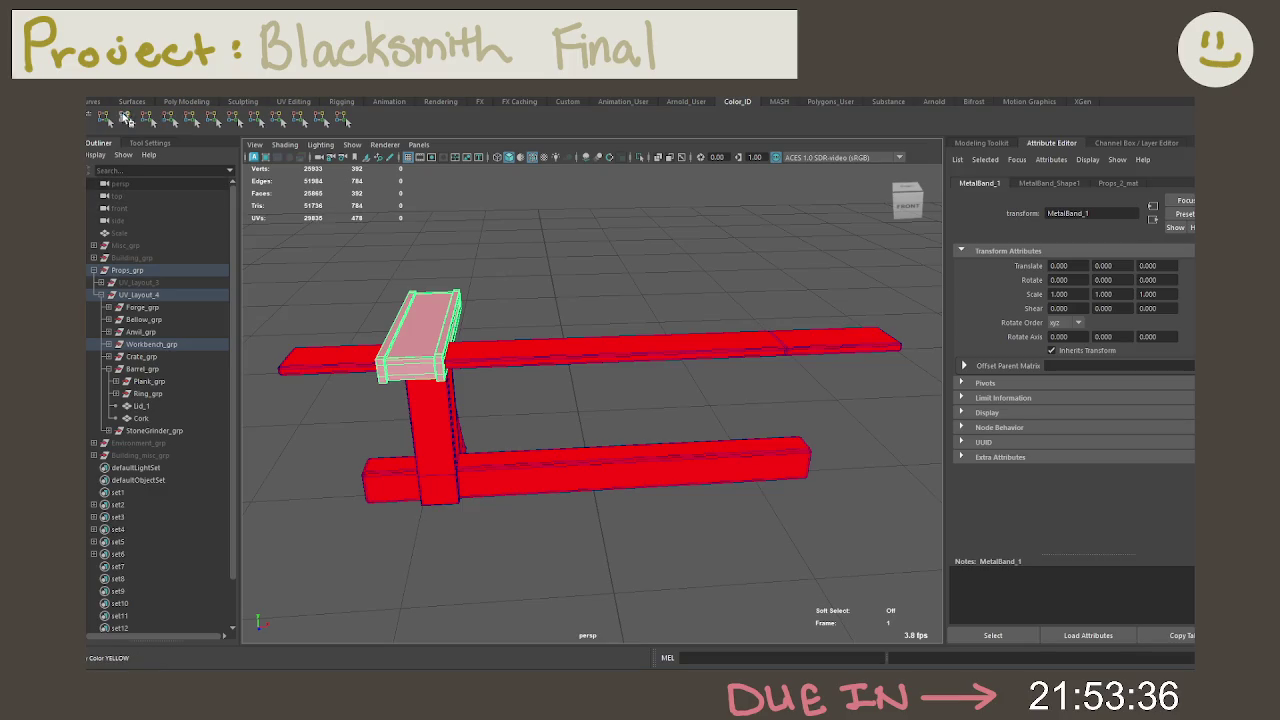
# Step: Colour the metal band green and switch it to face selection
pyautogui.click(148, 120)
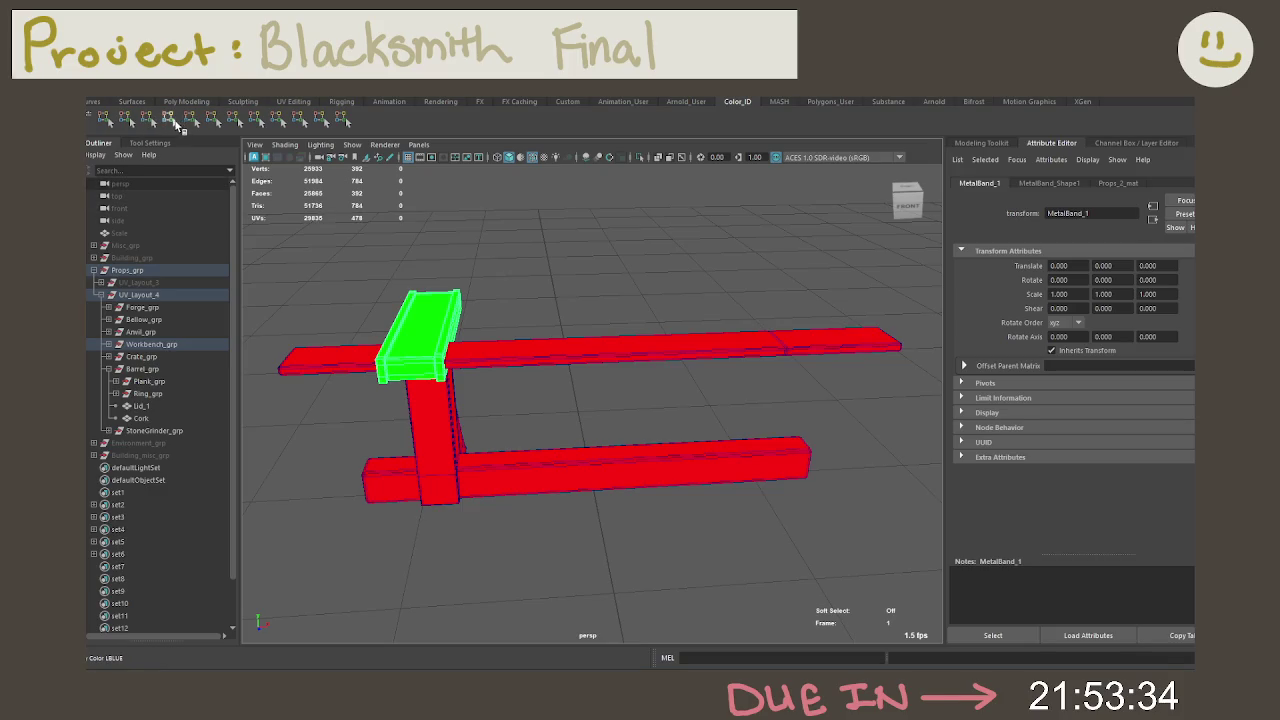
pyautogui.rightClick(422, 317)
pyautogui.click(422, 350)
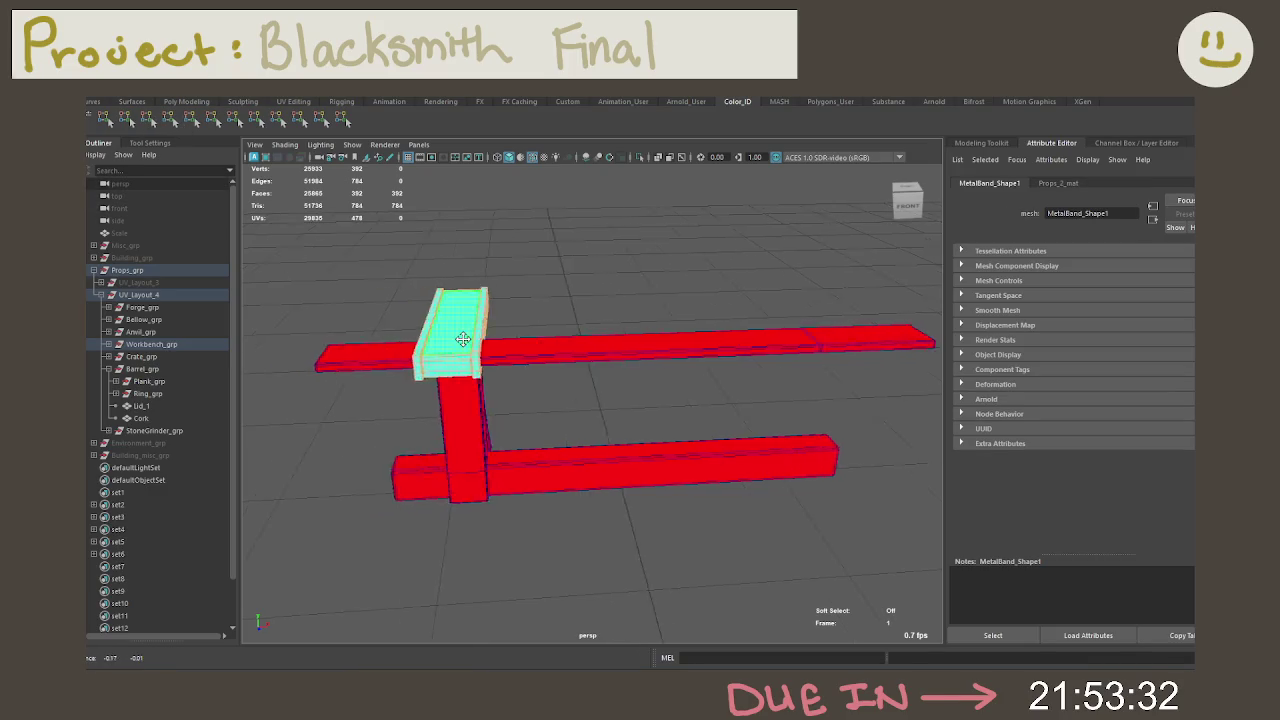
pyautogui.keyDown('alt'); pyautogui.moveTo(437, 337); pyautogui.dragTo(606, 351); pyautogui.keyUp('alt')
pyautogui.keyDown('alt'); pyautogui.moveTo(606, 351); pyautogui.dragTo(603, 413, button='right'); pyautogui.keyUp('alt')
pyautogui.moveTo(603, 413)
pyautogui.keyDown('alt'); pyautogui.mouseDown()
pyautogui.moveTo(617, 417)
pyautogui.moveTo(608, 411)
pyautogui.mouseUp(); pyautogui.keyUp('alt')
# Step: Select the band's front face strip and grow the selection across the band
pyautogui.rightClick(586, 360)
pyautogui.click(585, 363)
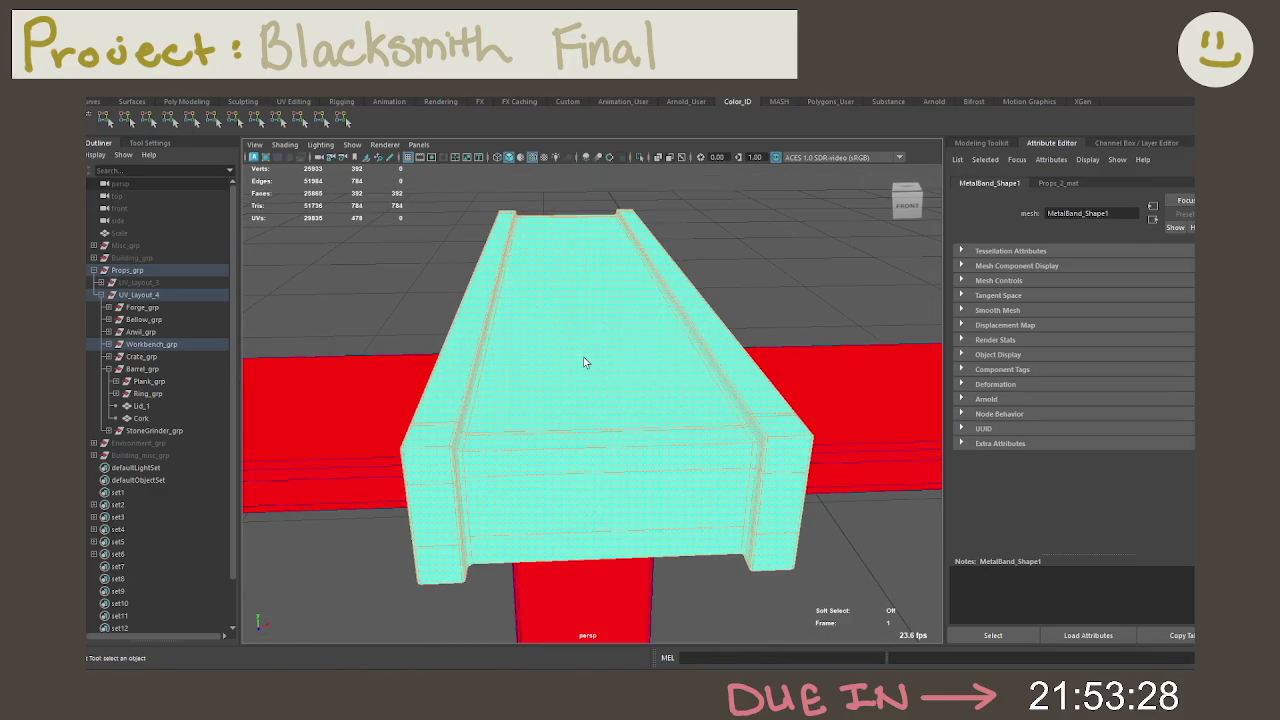
pyautogui.click(594, 432)
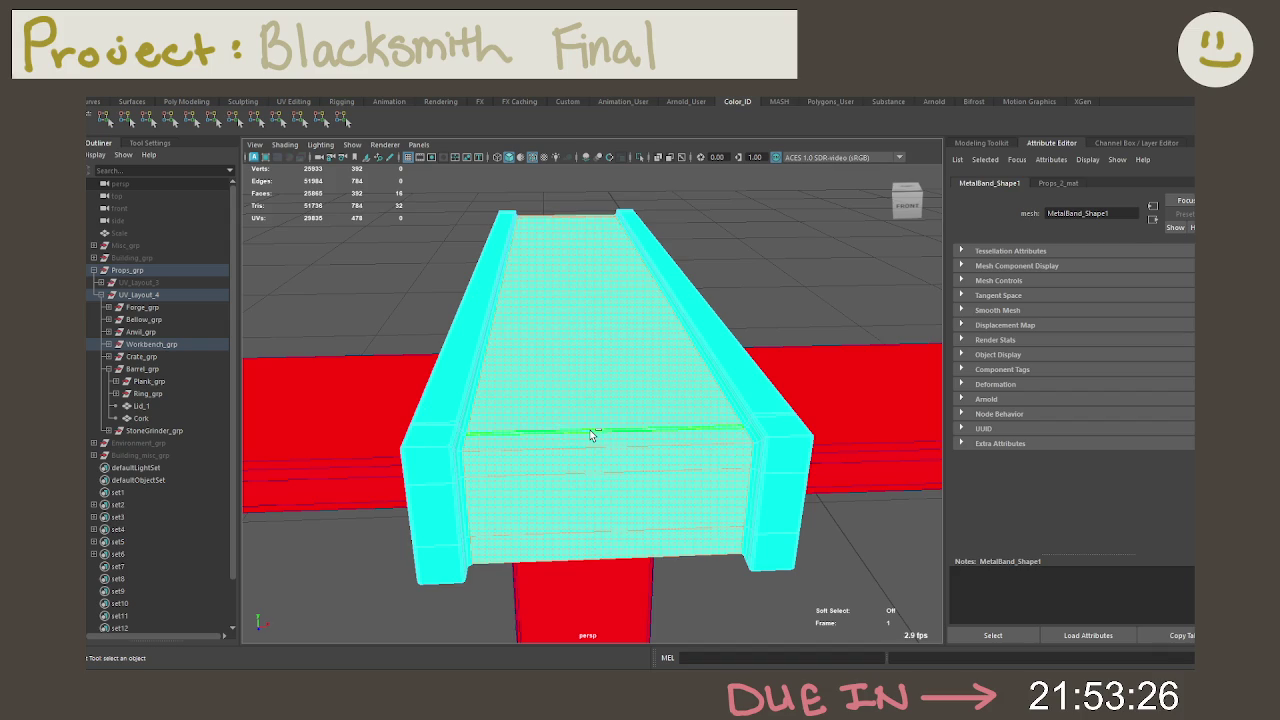
pyautogui.hotkey('shift', '.')
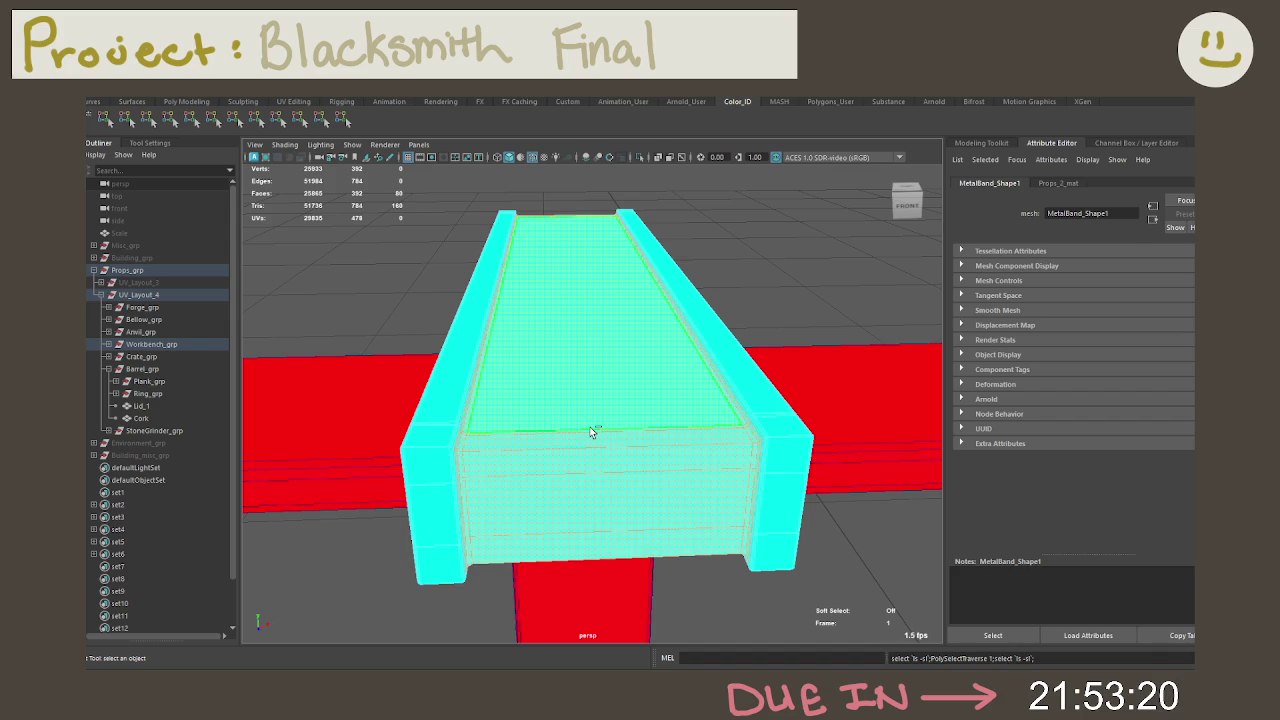
# Step: Box-select the band's side faces and colour them blue
pyautogui.scroll(-2, 590, 432)
pyautogui.scroll(-3, 589, 434)
pyautogui.scroll(-3, 603, 400)
pyautogui.scroll(-2, 620, 343)
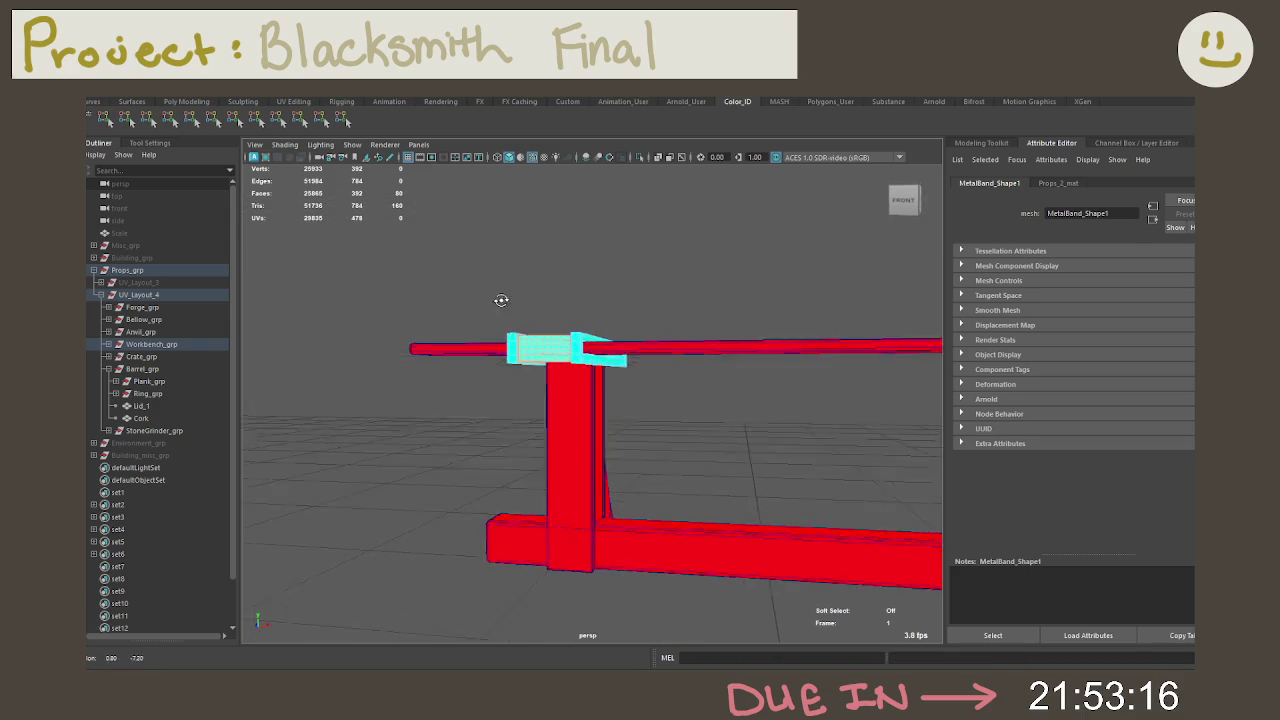
pyautogui.keyDown('alt'); pyautogui.moveTo(458, 276); pyautogui.dragTo(469, 311); pyautogui.keyUp('alt')
pyautogui.keyDown('alt'); pyautogui.moveTo(469, 311); pyautogui.dragTo(755, 385, button='right'); pyautogui.keyUp('alt')
pyautogui.moveTo(755, 385)
pyautogui.keyDown('alt'); pyautogui.mouseDown()
pyautogui.moveTo(671, 316)
pyautogui.moveTo(677, 277)
pyautogui.moveTo(714, 309)
pyautogui.mouseUp(); pyautogui.keyUp('alt')
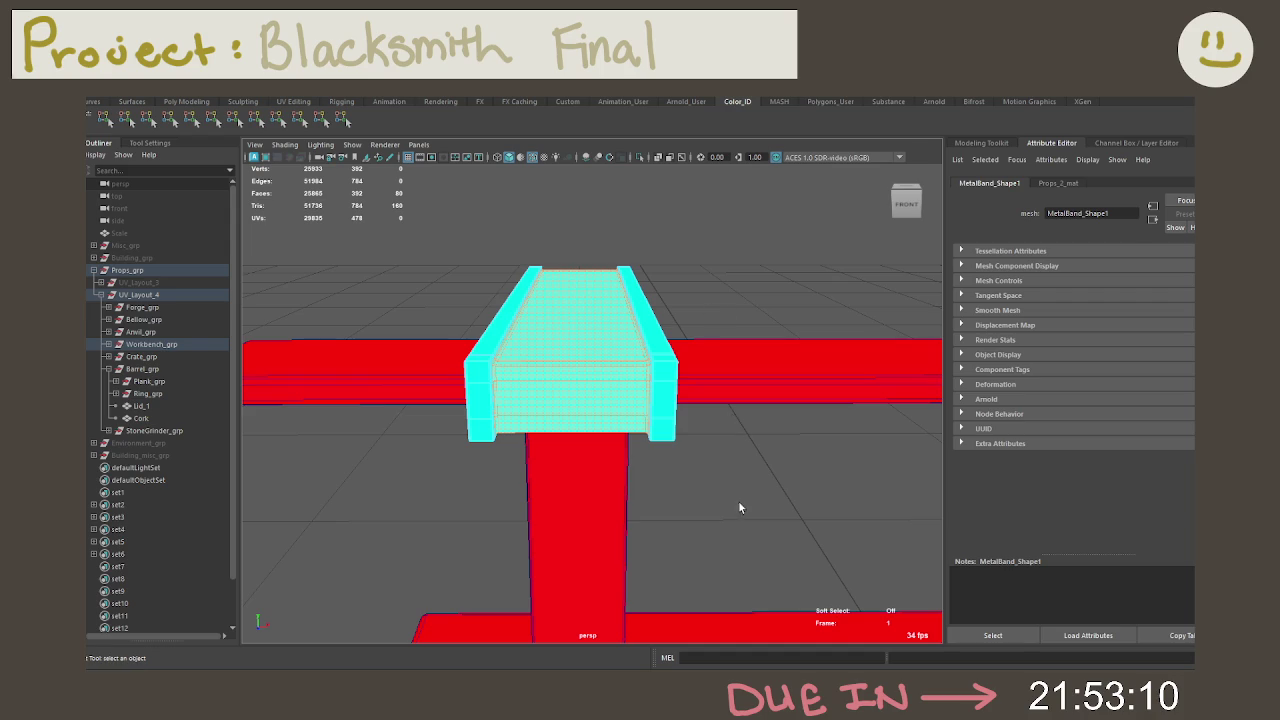
pyautogui.moveTo(748, 522); pyautogui.dragTo(276, 166)
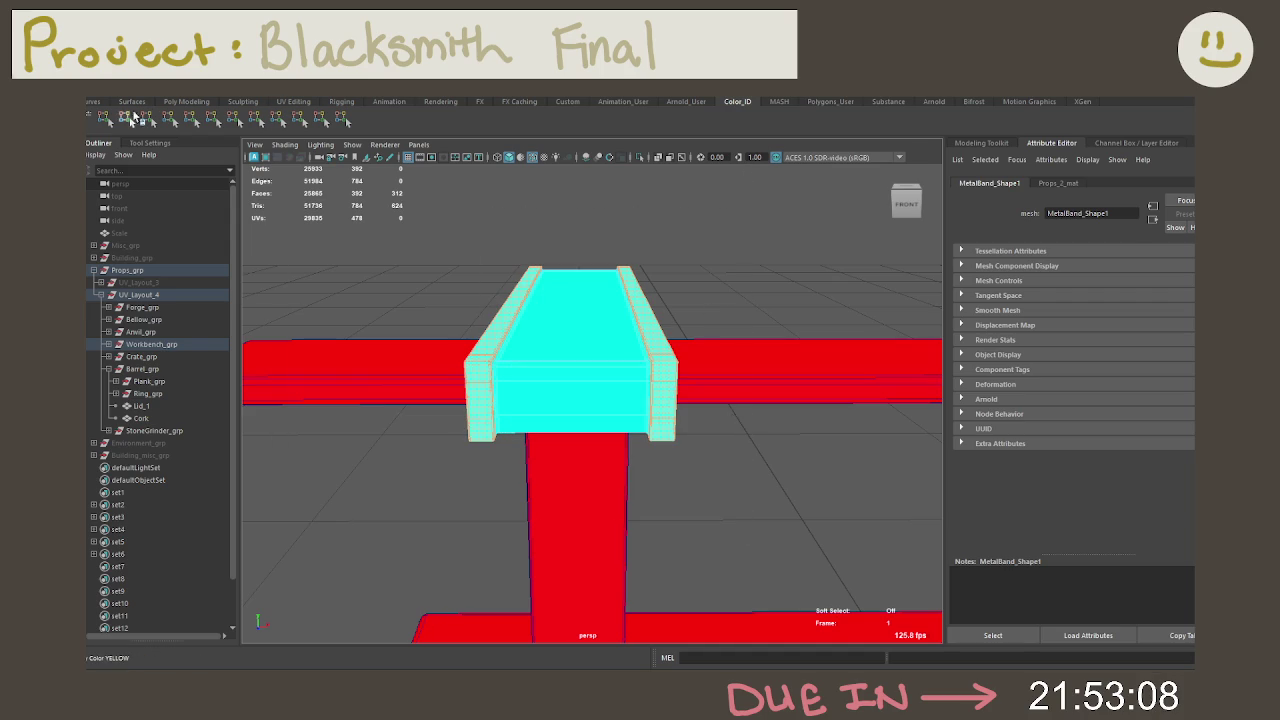
pyautogui.click(192, 118)
# Step: Select the top plank's end faces and grow the selection around them
pyautogui.click(400, 300)
pyautogui.moveTo(414, 326)
pyautogui.keyDown('alt'); pyautogui.mouseDown()
pyautogui.moveTo(426, 323)
pyautogui.moveTo(479, 419)
pyautogui.mouseUp(); pyautogui.keyUp('alt')
pyautogui.click(474, 420)
pyautogui.moveTo(475, 315); pyautogui.dragTo(466, 362, button='right')
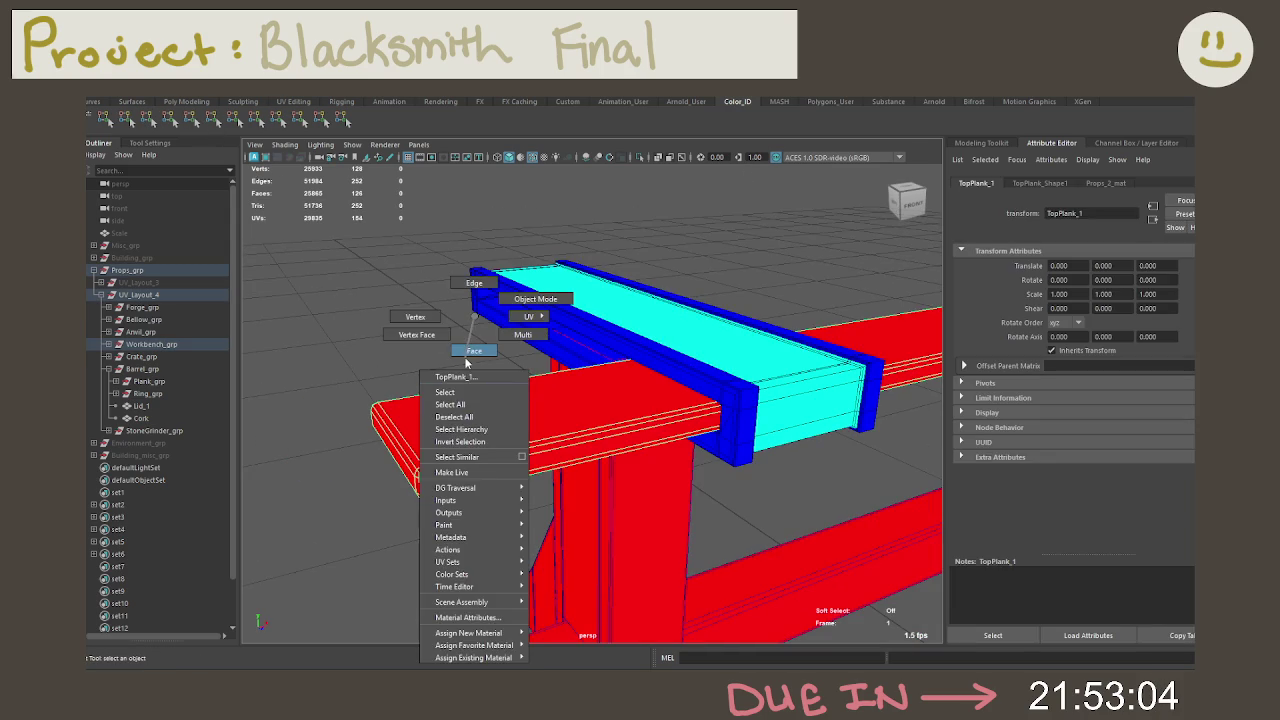
pyautogui.moveTo(470, 400)
pyautogui.keyDown('alt'); pyautogui.mouseDown()
pyautogui.moveTo(518, 440)
pyautogui.moveTo(300, 420)
pyautogui.moveTo(363, 360)
pyautogui.moveTo(422, 390)
pyautogui.moveTo(462, 386)
pyautogui.moveTo(617, 224)
pyautogui.mouseUp(); pyautogui.keyUp('alt')
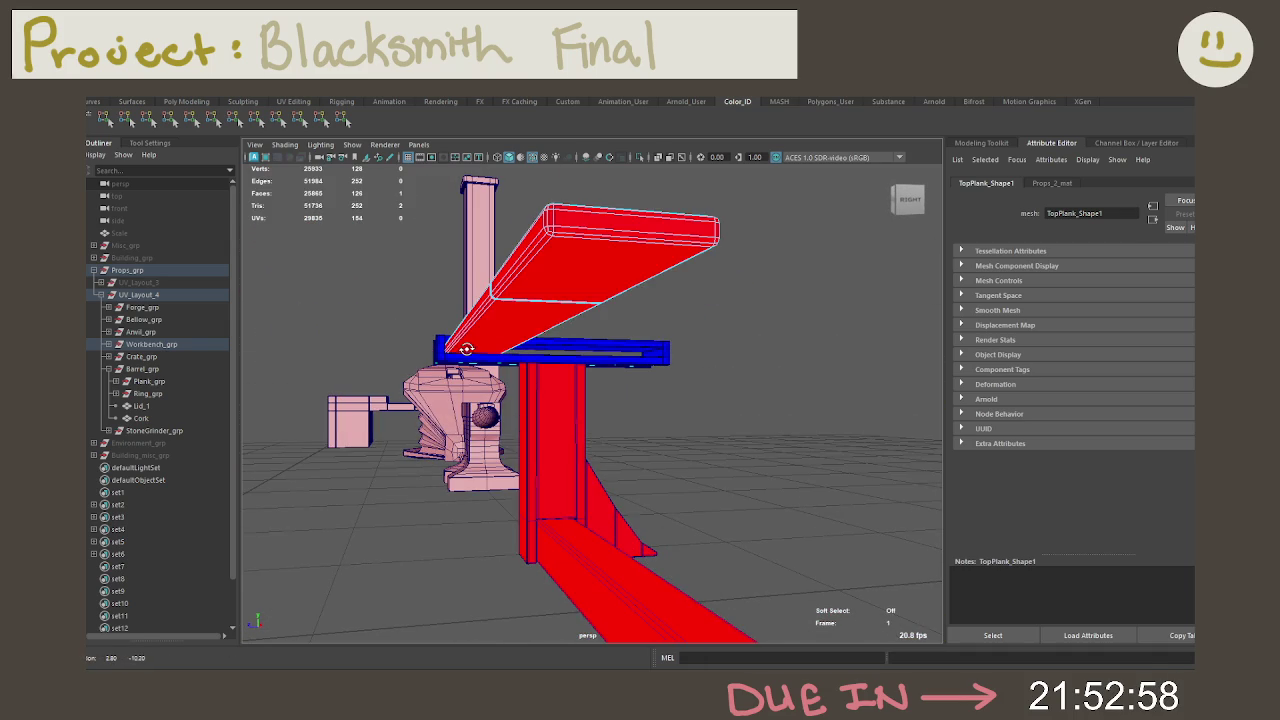
pyautogui.click(617, 224)
pyautogui.hotkey('shift', '.')
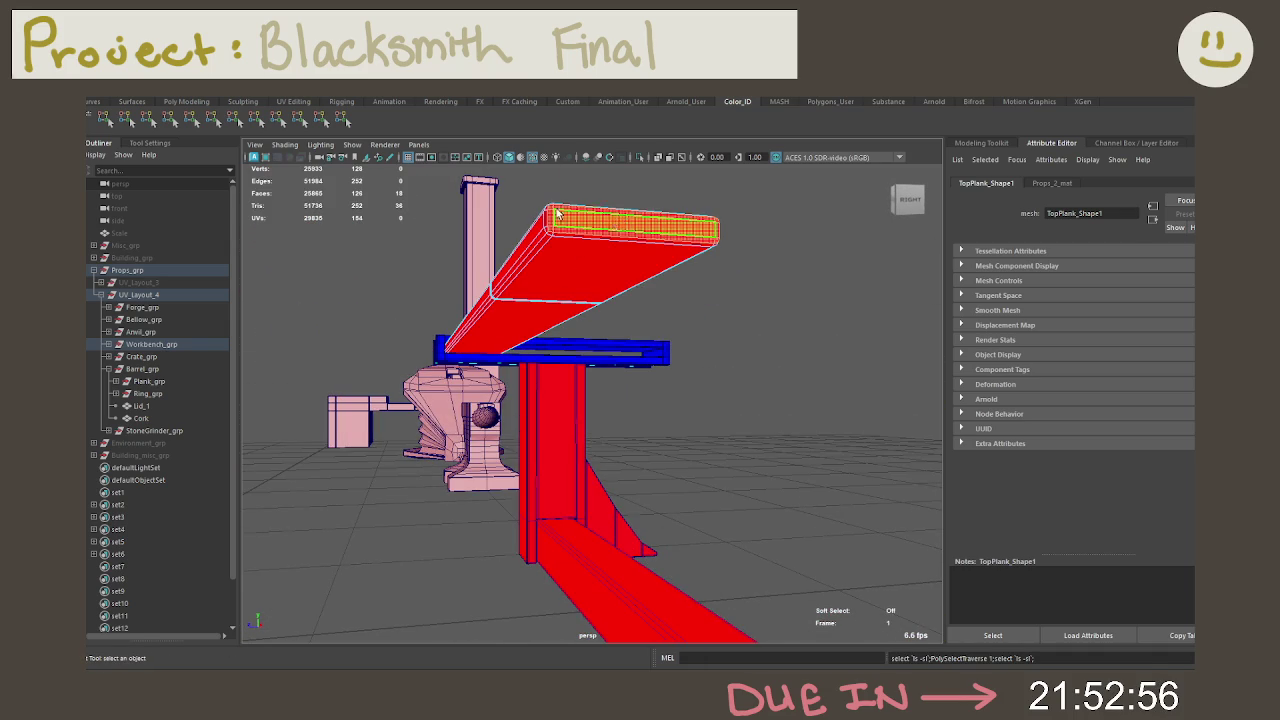
pyautogui.moveTo(615, 224)
pyautogui.keyDown('alt'); pyautogui.mouseDown()
pyautogui.moveTo(657, 358)
pyautogui.moveTo(677, 363)
pyautogui.mouseUp(); pyautogui.keyUp('alt')
# Step: Select the bottom beam's end faces and colour them yellow
pyautogui.click(733, 470)
pyautogui.moveTo(732, 474)
pyautogui.keyDown('alt'); pyautogui.mouseDown()
pyautogui.moveTo(763, 446)
pyautogui.moveTo(600, 397)
pyautogui.mouseUp(); pyautogui.keyUp('alt')
pyautogui.click(604, 442)
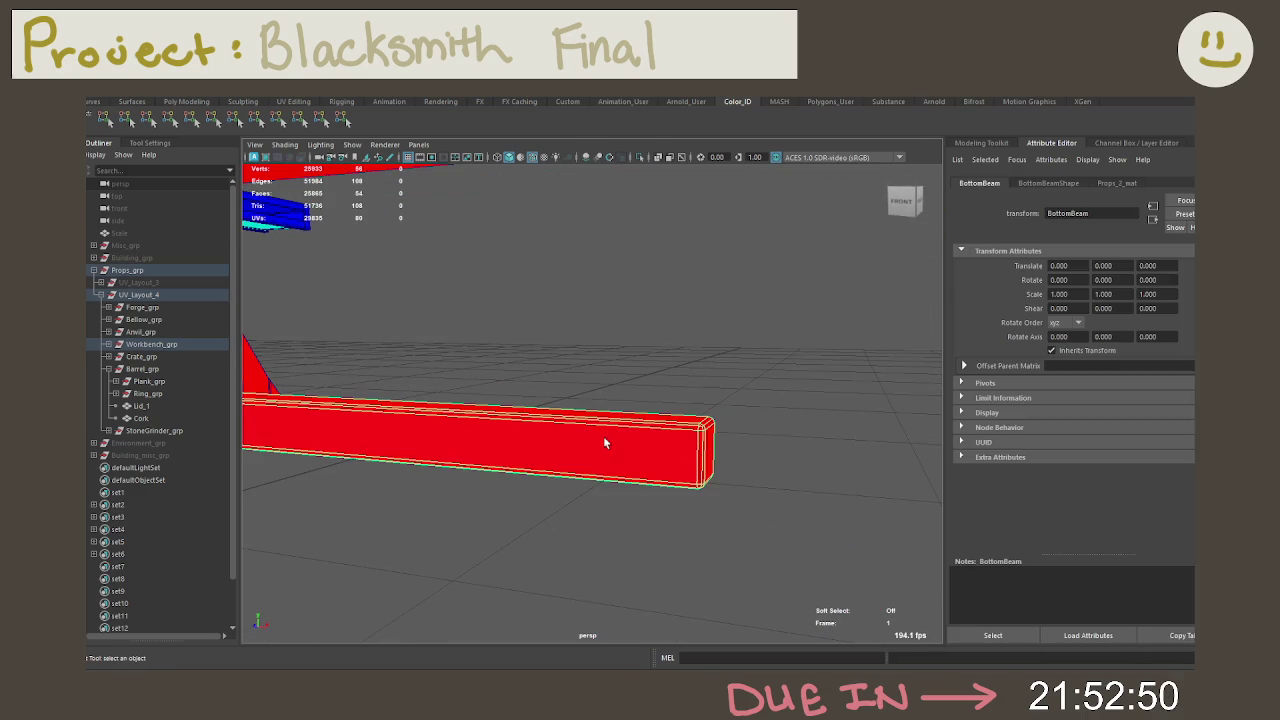
pyautogui.moveTo(648, 315); pyautogui.dragTo(648, 340, button='right')
pyautogui.moveTo(688, 403)
pyautogui.keyDown('alt'); pyautogui.mouseDown()
pyautogui.moveTo(535, 412)
pyautogui.moveTo(742, 393)
pyautogui.mouseUp(); pyautogui.keyUp('alt')
pyautogui.click(535, 412)
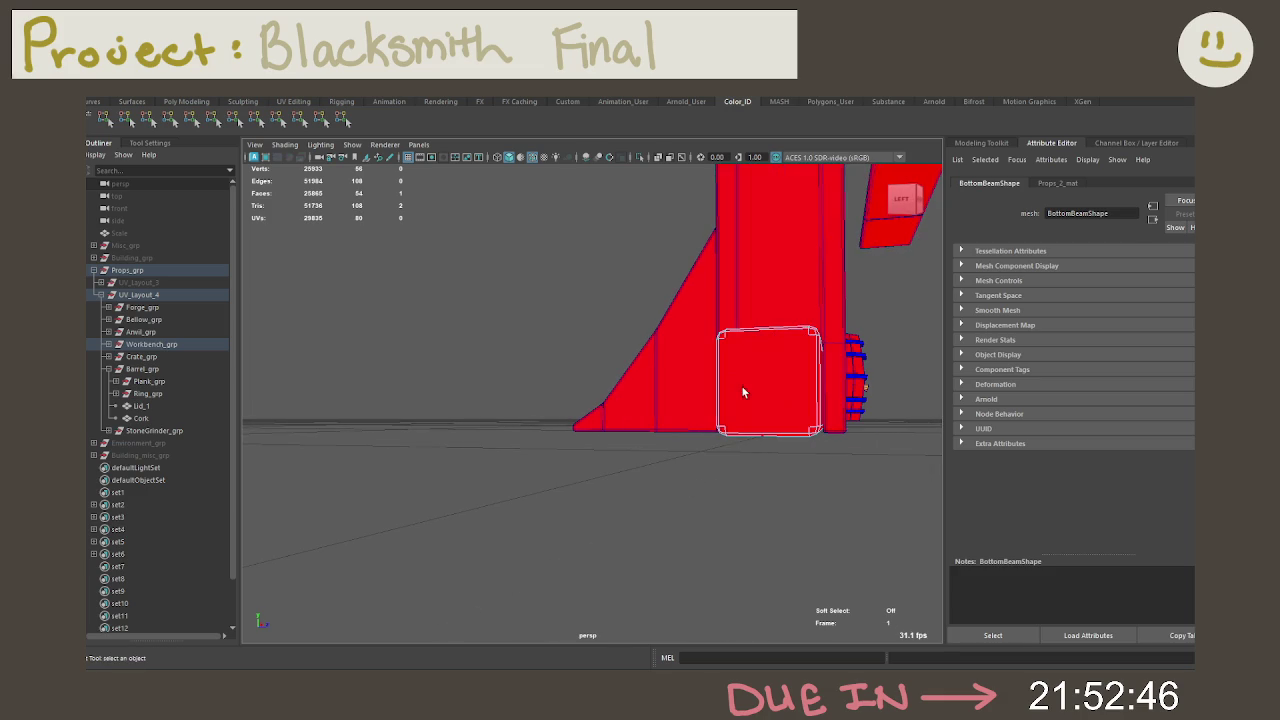
pyautogui.click(753, 387)
pyautogui.hotkey('shift', '.')
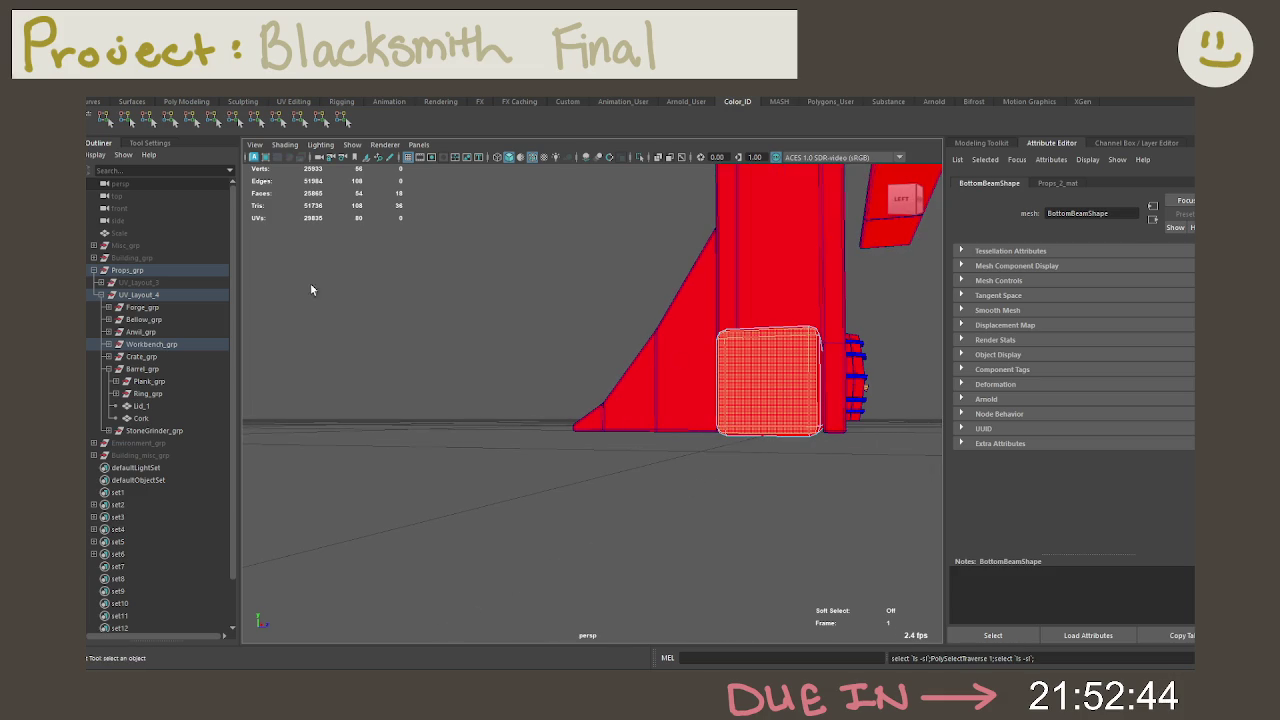
pyautogui.click(131, 119)
# Step: Colour the angled side support orange after trying green, pink and red
pyautogui.moveTo(625, 322); pyautogui.dragTo(680, 300, button='right')
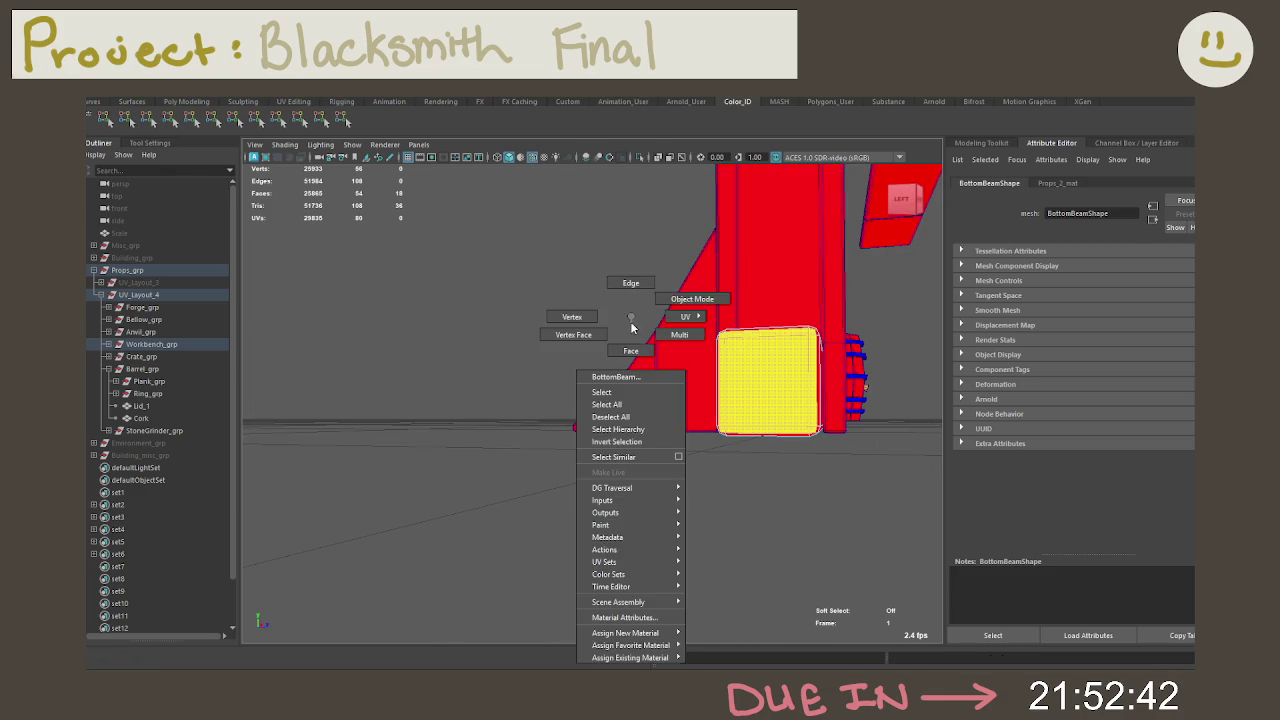
pyautogui.click(658, 328)
pyautogui.moveTo(658, 328)
pyautogui.keyDown('alt'); pyautogui.mouseDown()
pyautogui.moveTo(720, 337)
pyautogui.moveTo(543, 343)
pyautogui.moveTo(575, 372)
pyautogui.moveTo(634, 366)
pyautogui.moveTo(574, 351)
pyautogui.moveTo(574, 363)
pyautogui.mouseUp(); pyautogui.keyUp('alt')
pyautogui.click(322, 119)
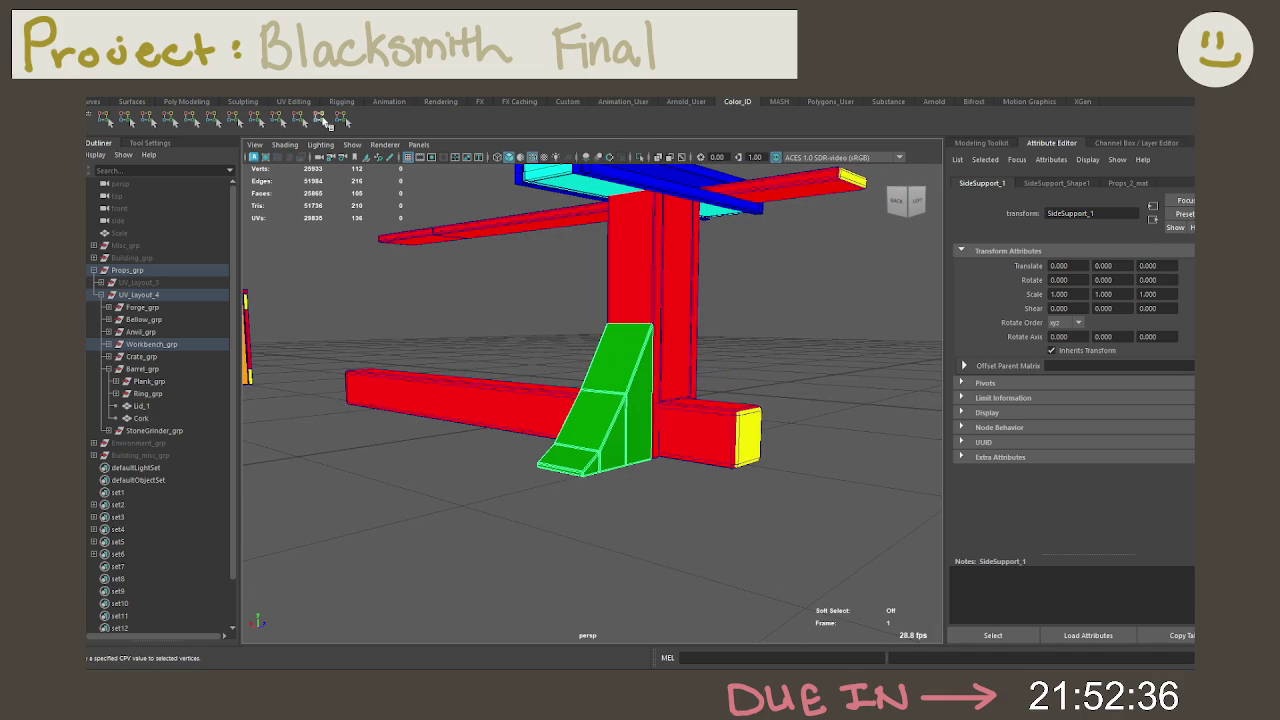
pyautogui.click(299, 119)
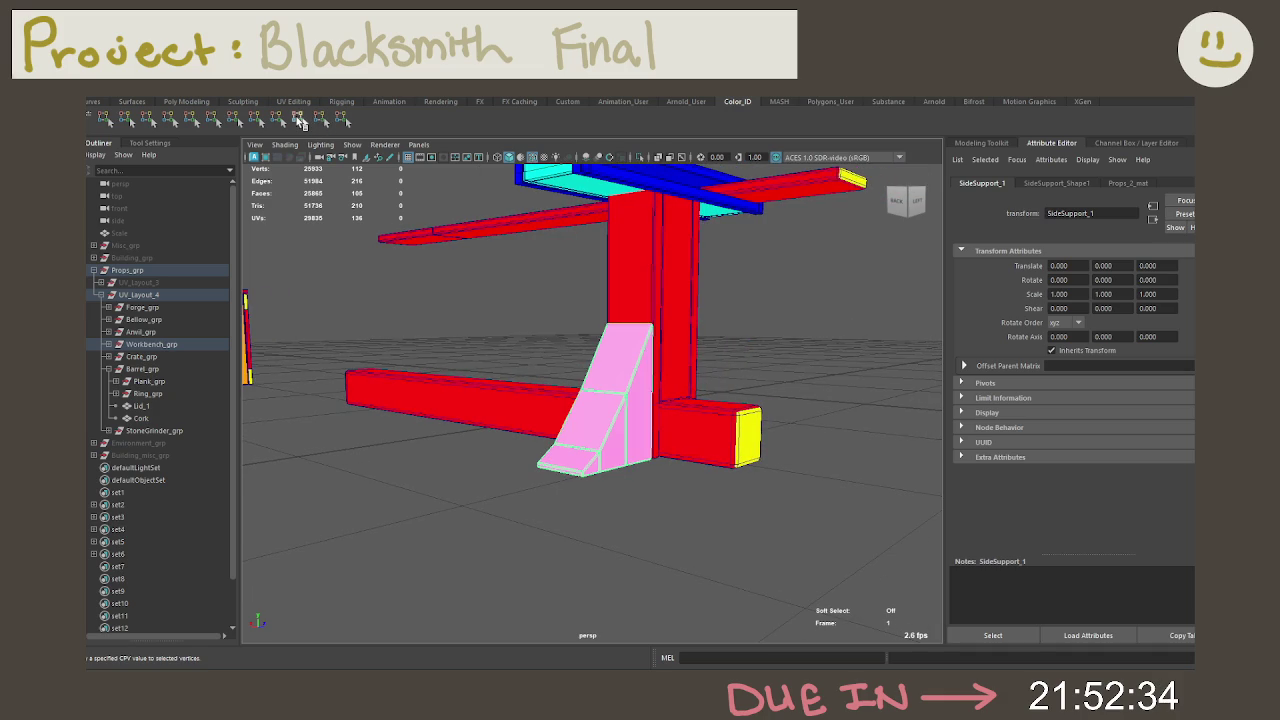
pyautogui.click(103, 119)
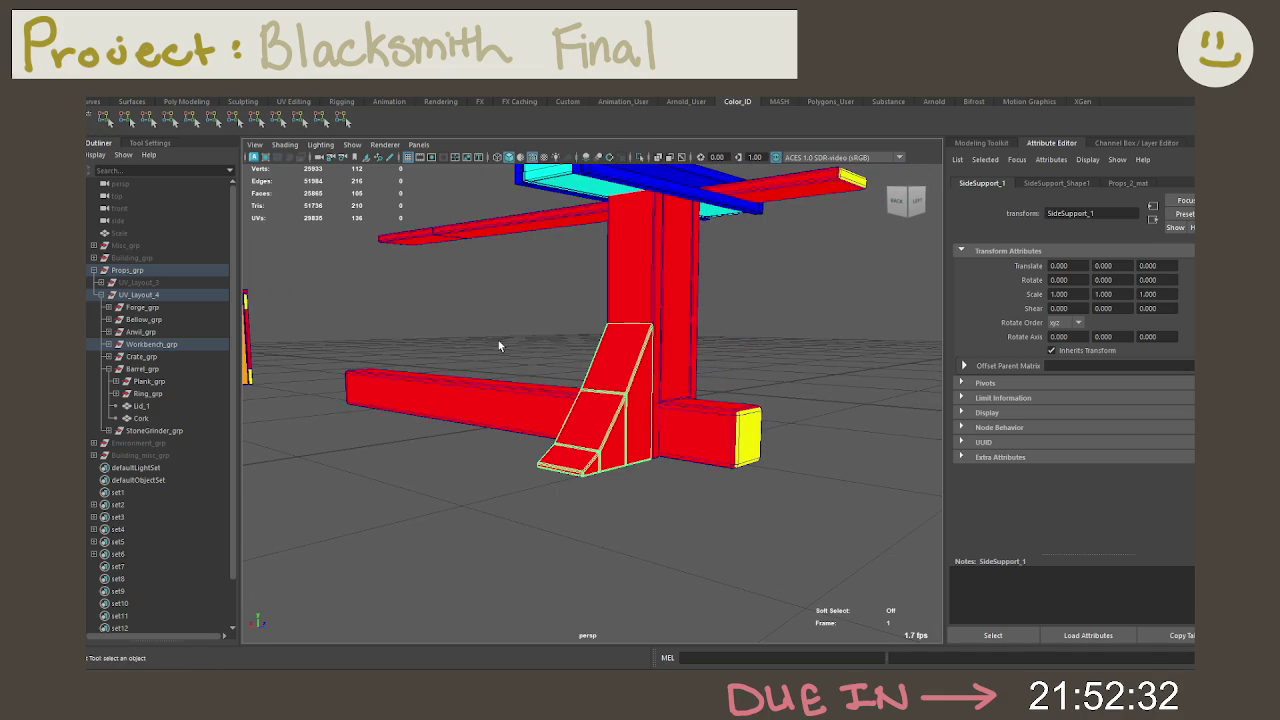
pyautogui.click(299, 119)
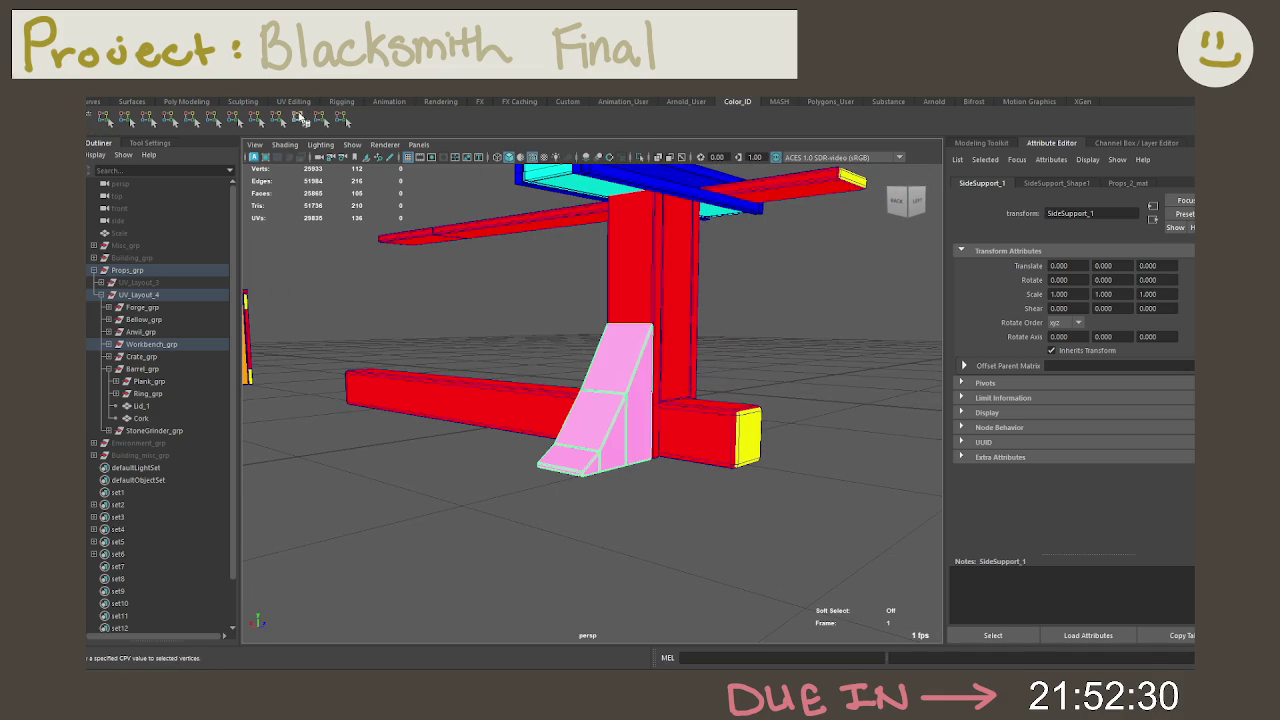
pyautogui.click(277, 119)
pyautogui.click(534, 293)
pyautogui.moveTo(534, 293)
pyautogui.keyDown('alt'); pyautogui.mouseDown()
pyautogui.moveTo(690, 342)
pyautogui.moveTo(829, 343)
pyautogui.moveTo(871, 323)
pyautogui.moveTo(871, 266)
pyautogui.moveTo(846, 289)
pyautogui.mouseUp(); pyautogui.keyUp('alt')
# Step: Isolate Leg_1 and colour both its outer side faces yellow
pyautogui.click(722, 355)
pyautogui.hotkey('ctrl', '1')
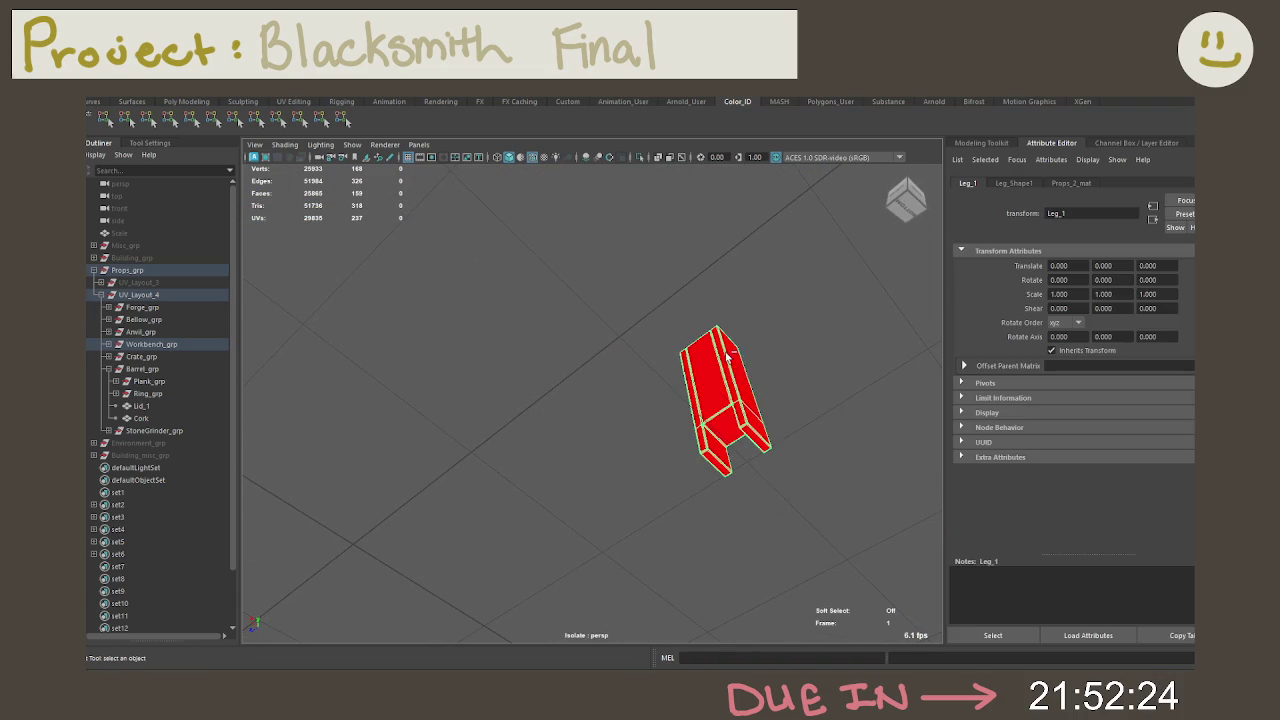
pyautogui.moveTo(757, 391)
pyautogui.keyDown('alt'); pyautogui.mouseDown()
pyautogui.moveTo(766, 471)
pyautogui.moveTo(749, 460)
pyautogui.moveTo(756, 368)
pyautogui.mouseUp(); pyautogui.keyUp('alt')
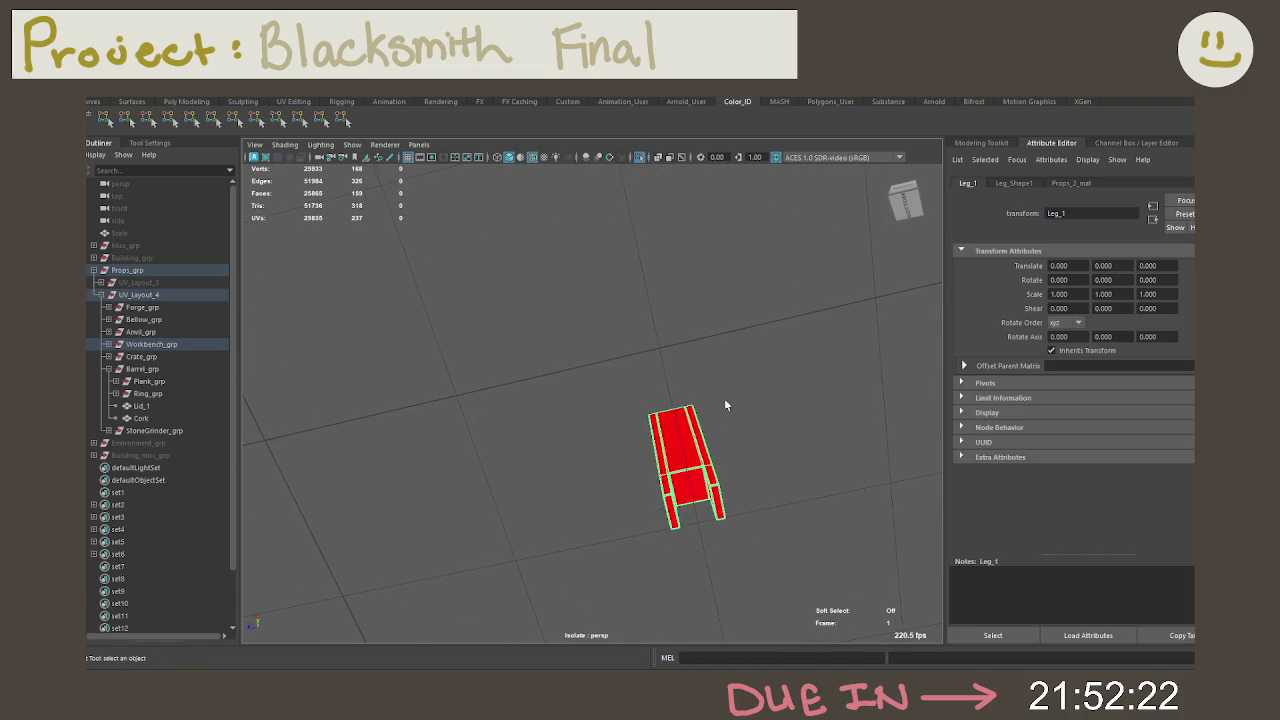
pyautogui.moveTo(703, 318); pyautogui.dragTo(706, 347, button='right')
pyautogui.click(719, 505)
pyautogui.press('f')
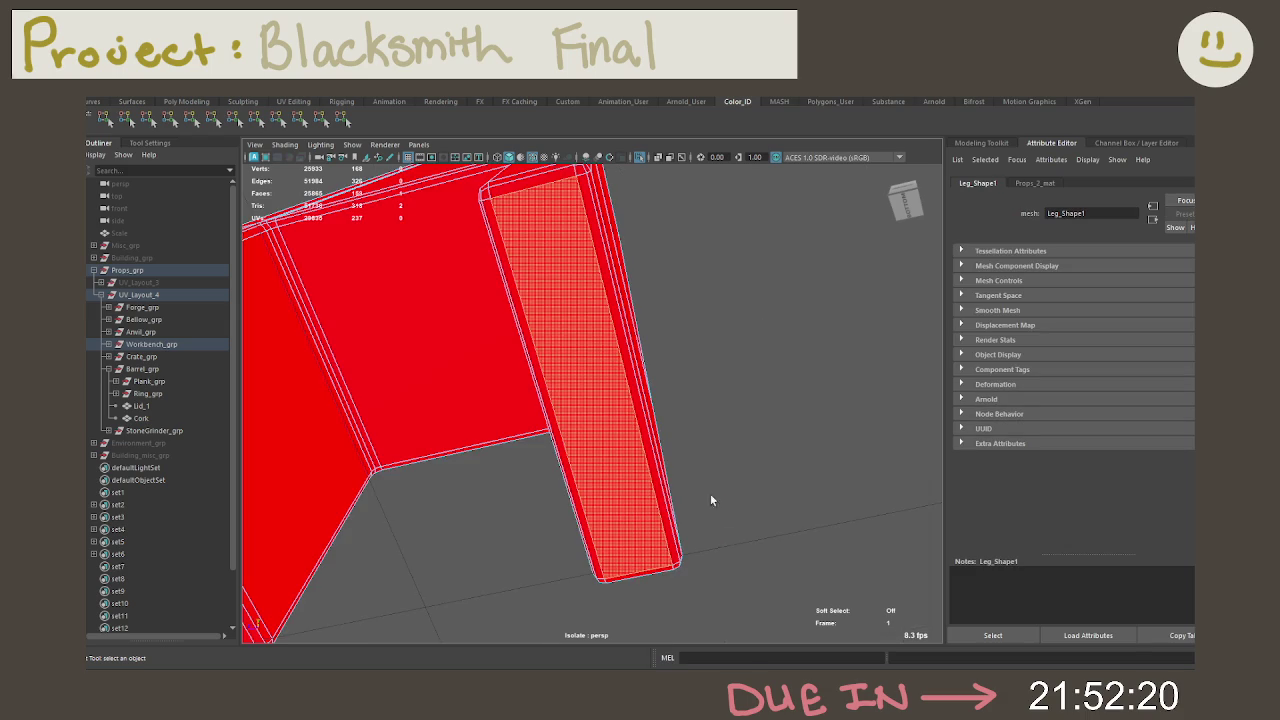
pyautogui.keyDown('alt'); pyautogui.moveTo(719, 507); pyautogui.dragTo(478, 432); pyautogui.keyUp('alt')
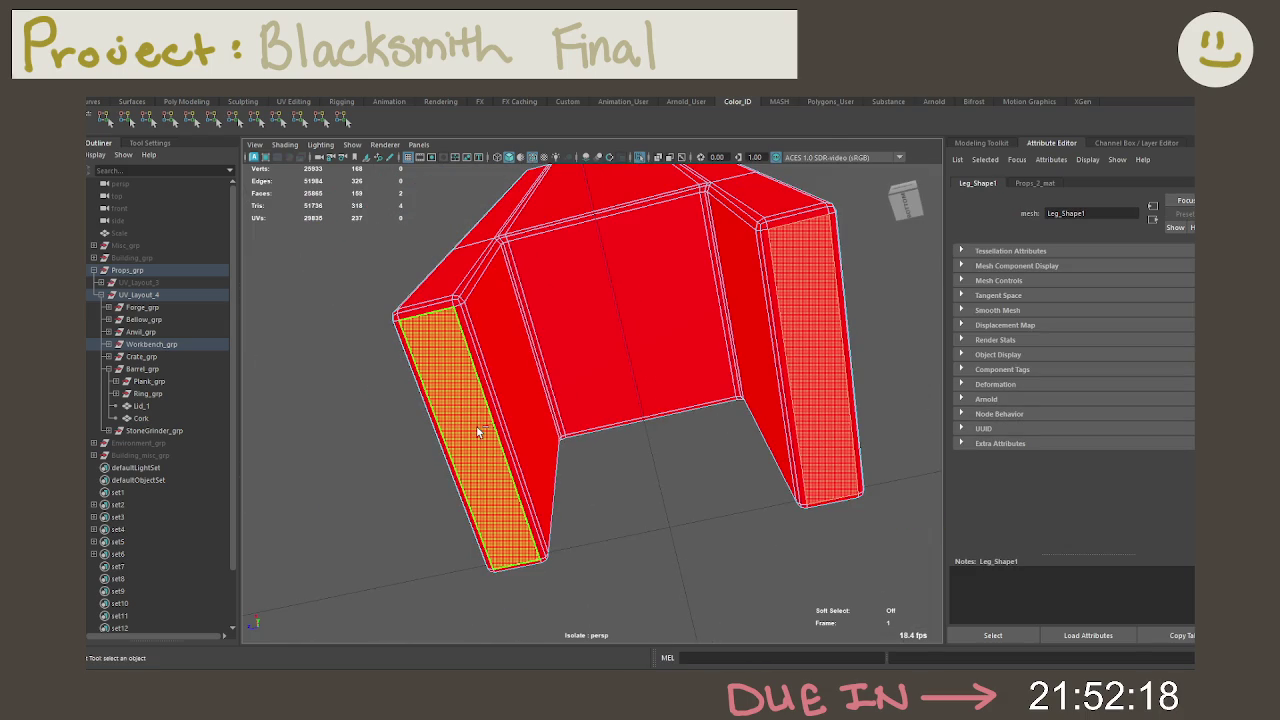
pyautogui.hotkey('shift', '.')
pyautogui.moveTo(560, 300)
pyautogui.keyDown('alt'); pyautogui.mouseDown()
pyautogui.moveTo(441, 282)
pyautogui.moveTo(510, 317)
pyautogui.moveTo(434, 283)
pyautogui.moveTo(685, 302)
pyautogui.moveTo(543, 266)
pyautogui.moveTo(546, 306)
pyautogui.moveTo(580, 345)
pyautogui.moveTo(623, 357)
pyautogui.moveTo(605, 340)
pyautogui.moveTo(613, 347)
pyautogui.moveTo(528, 357)
pyautogui.mouseUp(); pyautogui.keyUp('alt')
pyautogui.click(127, 118)
# Step: Pull back to the whole workbench, clear the selection and save the scene
pyautogui.keyDown('alt'); pyautogui.moveTo(528, 357); pyautogui.dragTo(600, 350, button='right'); pyautogui.keyUp('alt')
pyautogui.keyDown('alt'); pyautogui.moveTo(600, 350); pyautogui.dragTo(665, 355); pyautogui.keyUp('alt')
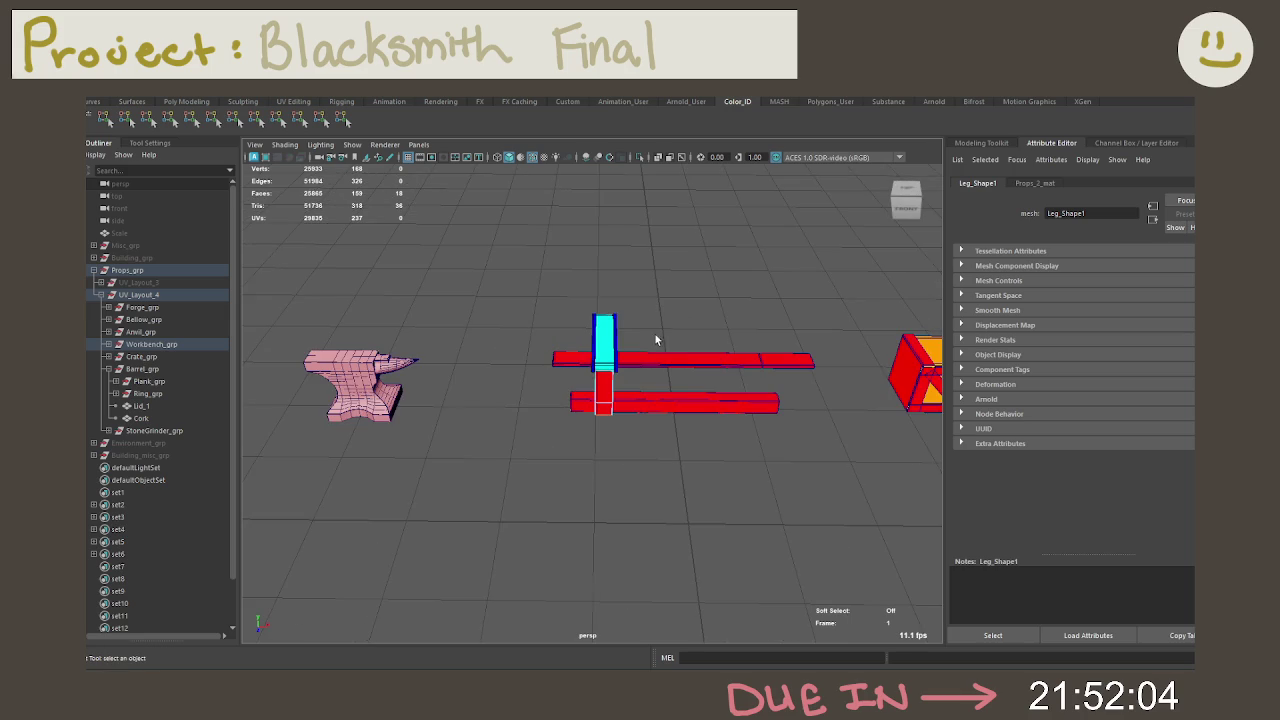
pyautogui.click(655, 325)
pyautogui.click(652, 357)
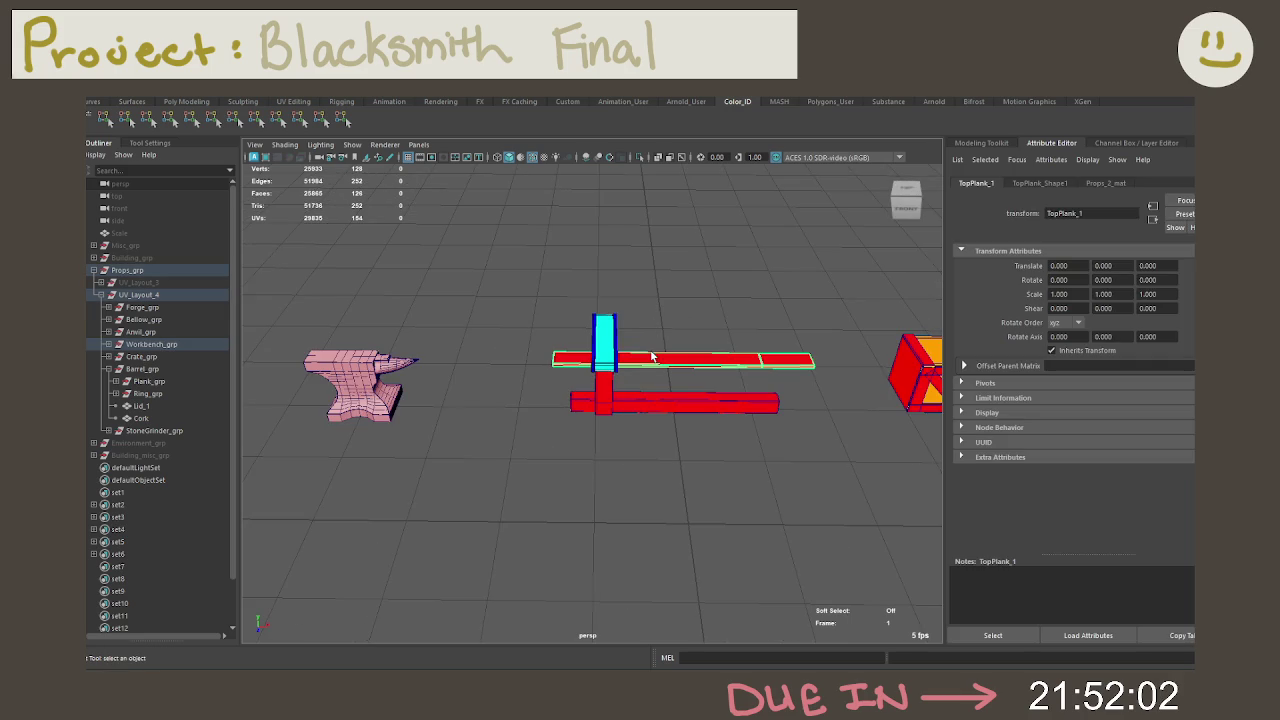
pyautogui.click(657, 300)
pyautogui.hotkey('ctrl', 's')
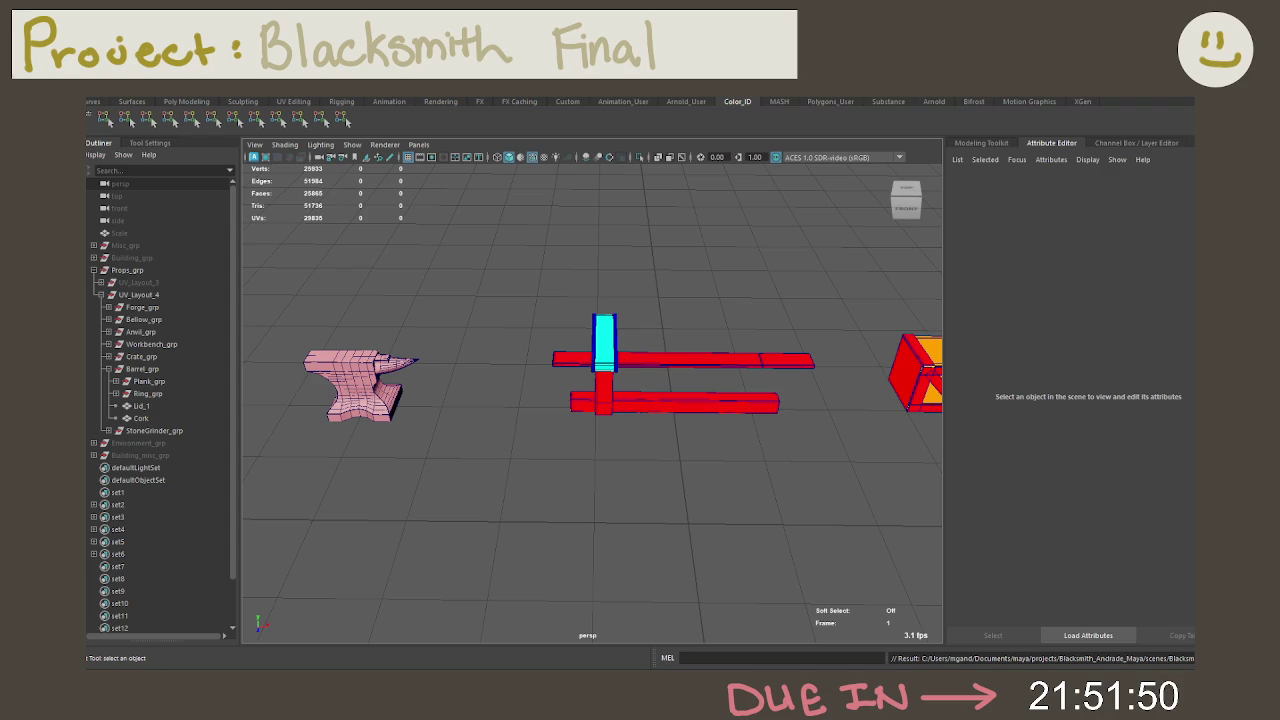
pyautogui.click(359, 417)
pyautogui.press('f')
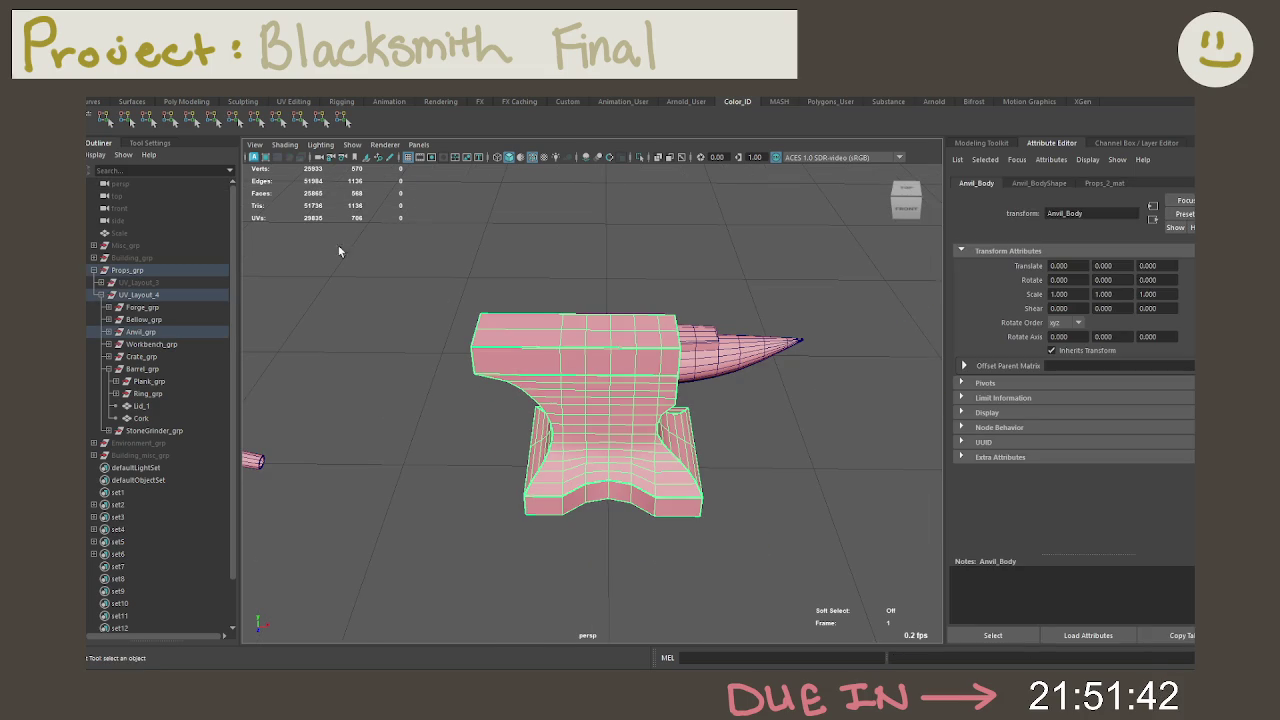
pyautogui.click(192, 119)
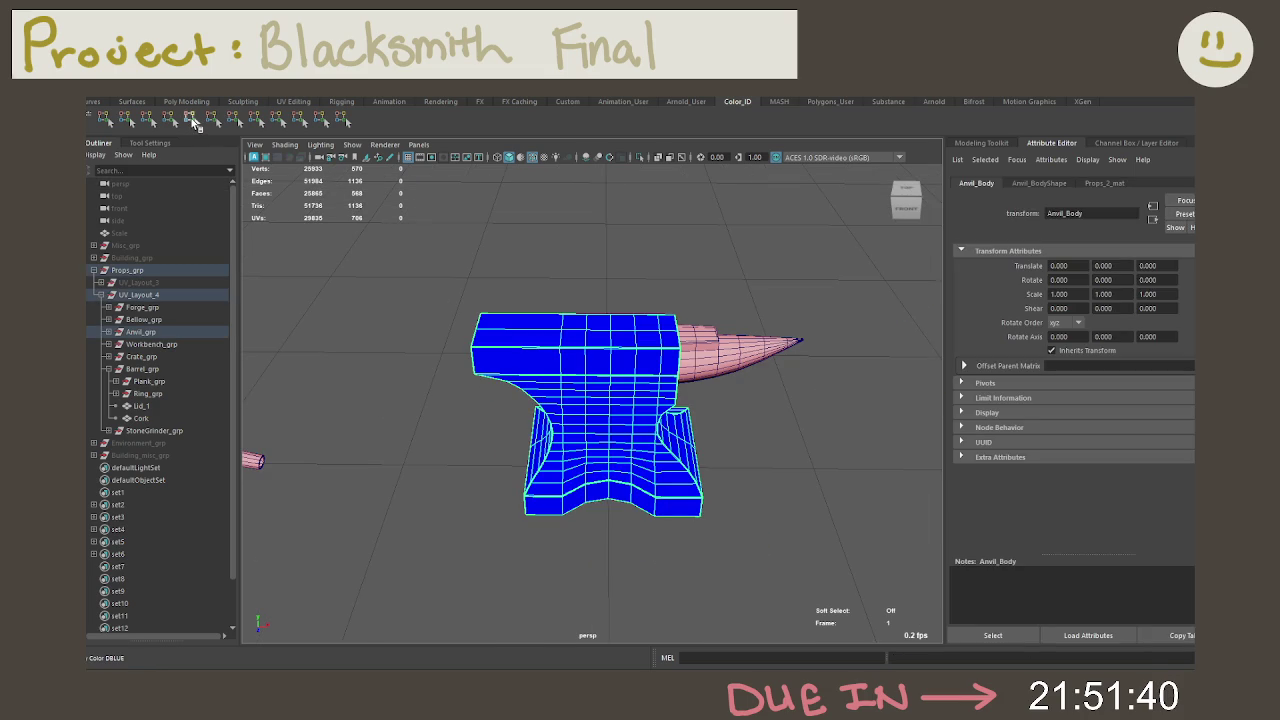
pyautogui.click(768, 345)
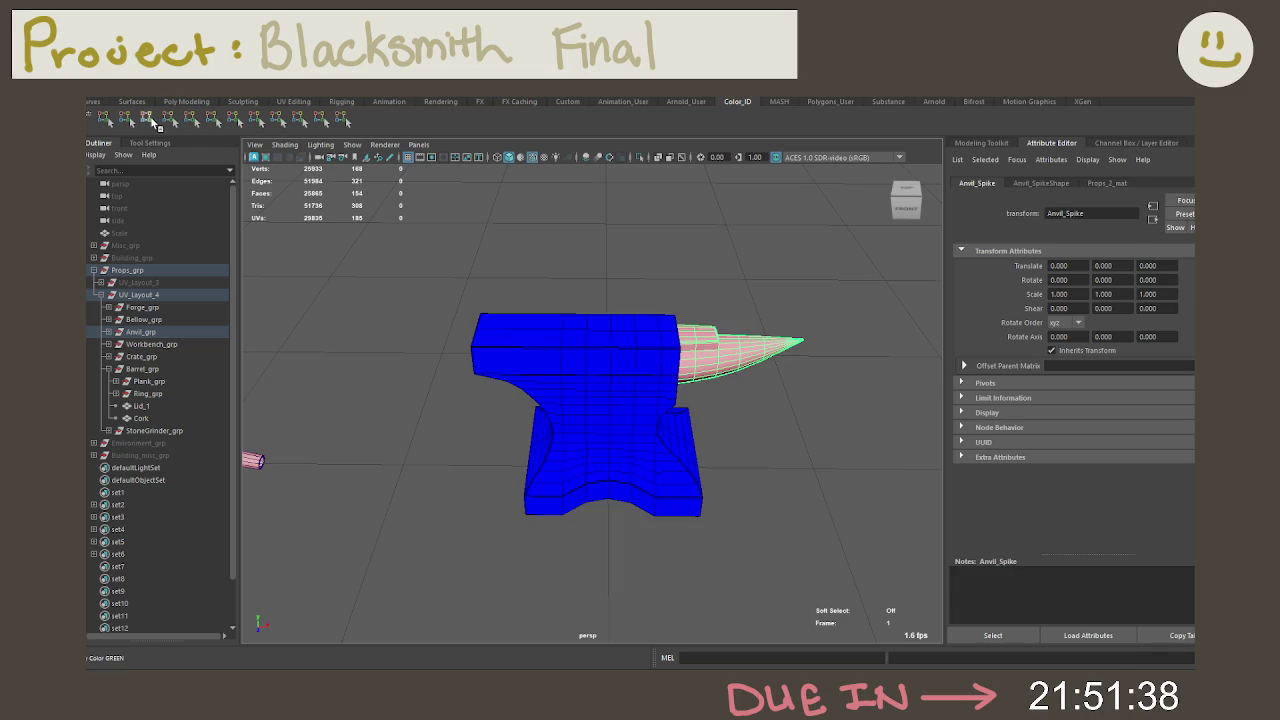
pyautogui.click(170, 124)
pyautogui.click(440, 390)
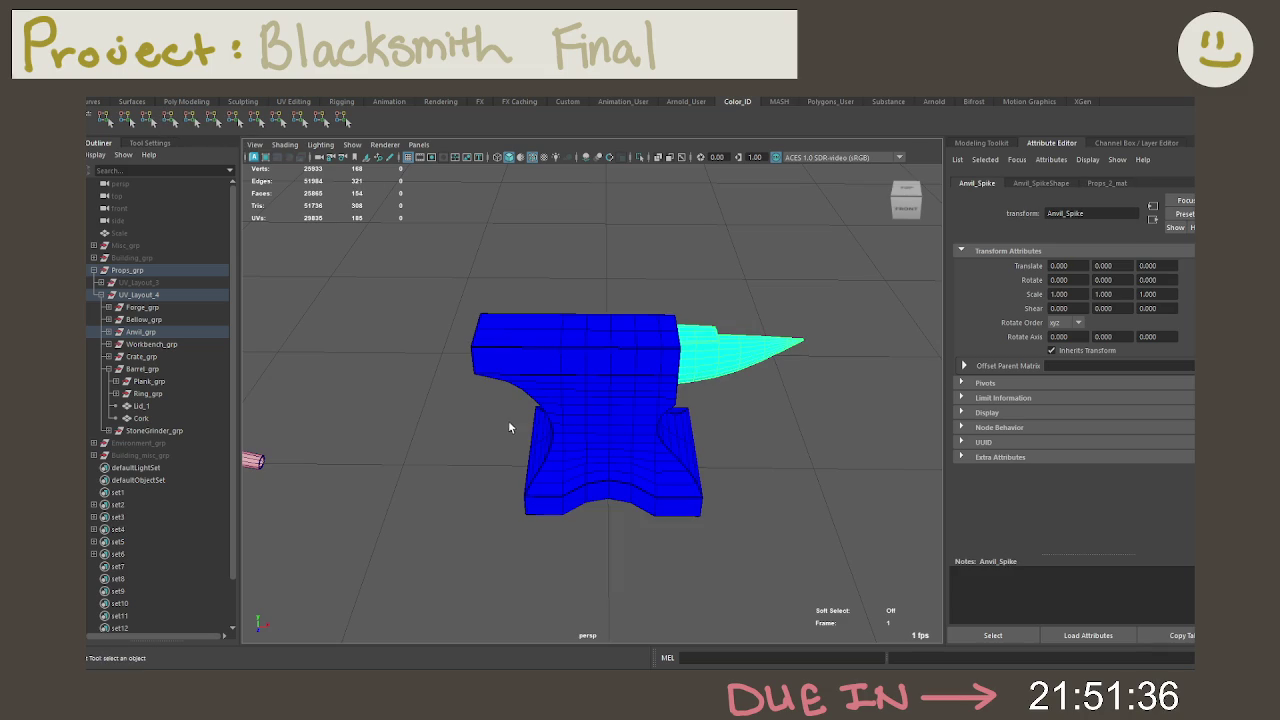
pyautogui.scroll(-5, 508, 445)
pyautogui.keyDown('alt'); pyautogui.moveTo(507, 463); pyautogui.dragTo(658, 475, button='middle'); pyautogui.keyUp('alt')
pyautogui.click(517, 414)
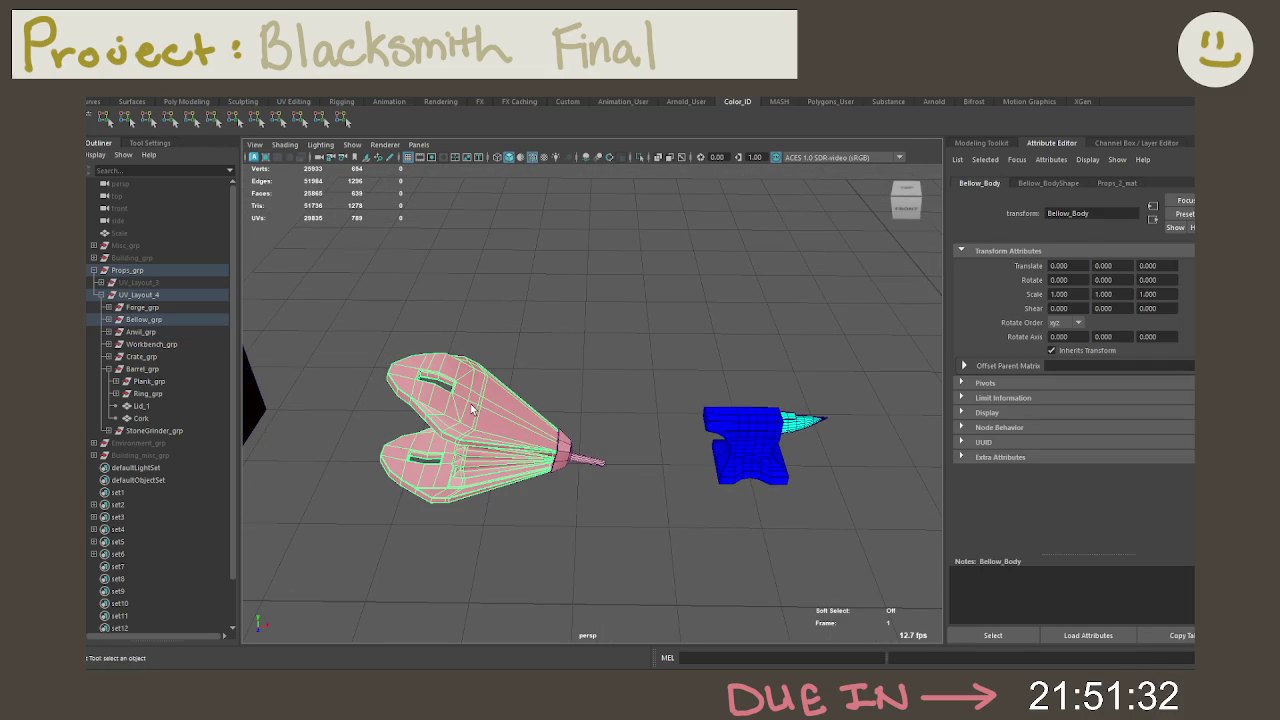
pyautogui.click(674, 395)
pyautogui.scroll(-5, 674, 474)
pyautogui.keyDown('alt'); pyautogui.moveTo(591, 456); pyautogui.dragTo(465, 462, button='middle'); pyautogui.keyUp('alt')
pyautogui.scroll(-3, 363, 357)
pyautogui.scroll(-2, 363, 357)
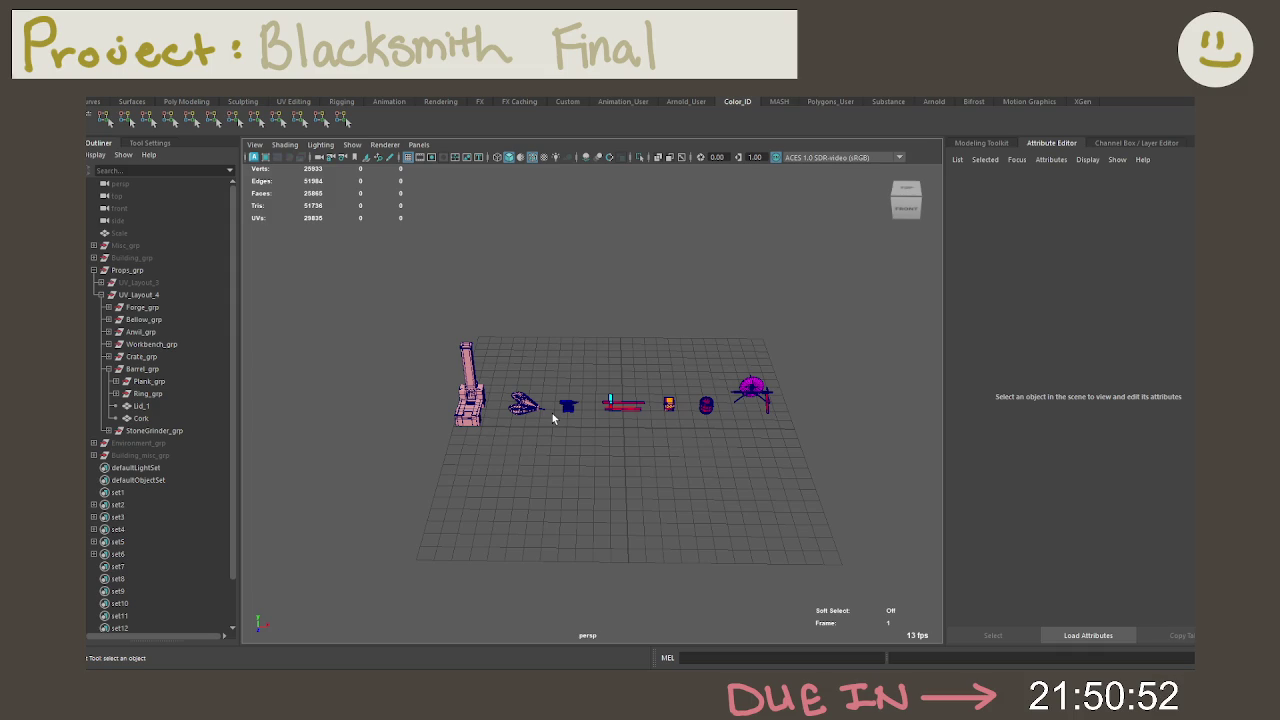
pyautogui.moveTo(500, 383); pyautogui.dragTo(538, 440)
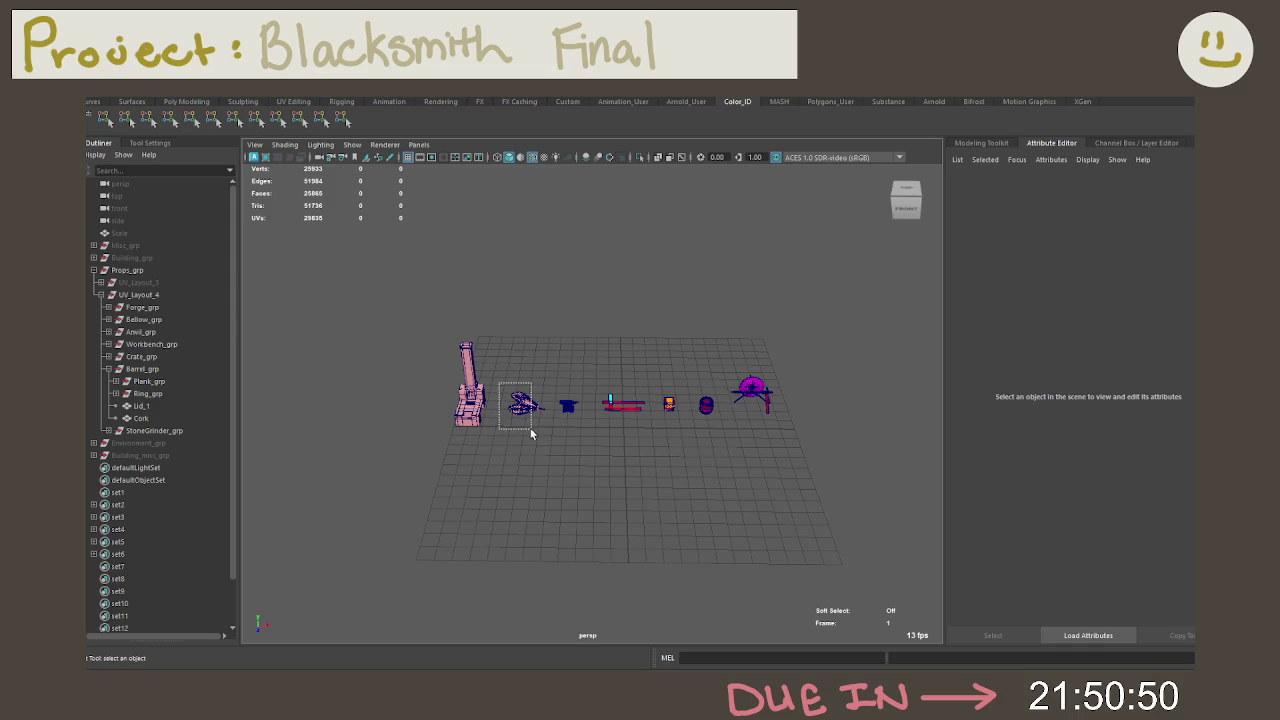
pyautogui.press('f')
pyautogui.click(711, 547)
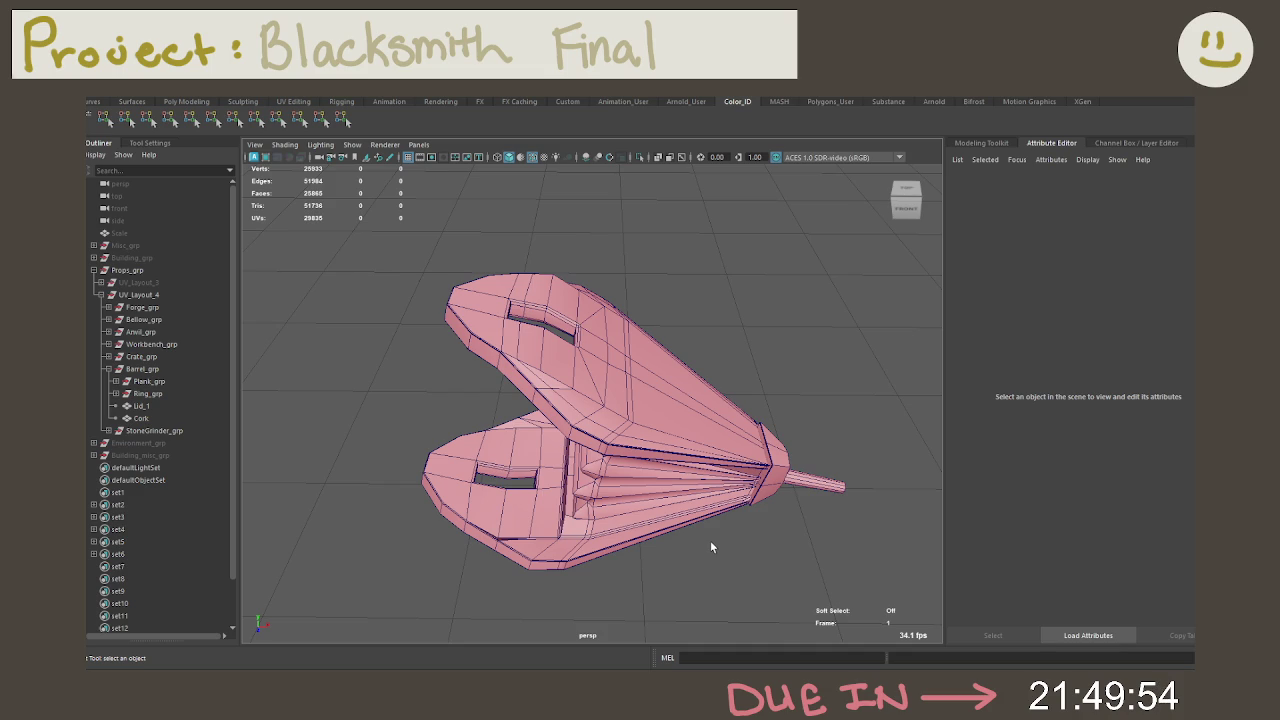
# Step: Toggle the Modeling Toolkit panel so it stays open on the right
pyautogui.click(986, 145)
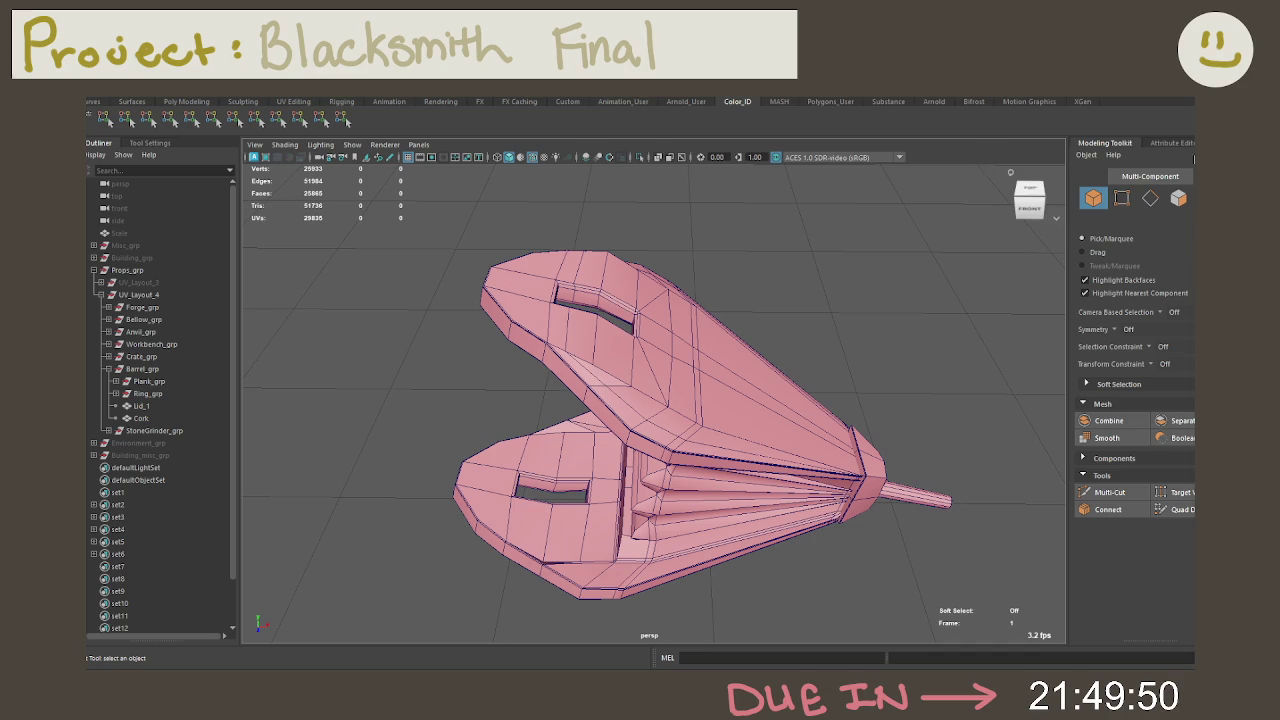
pyautogui.click(1150, 90)
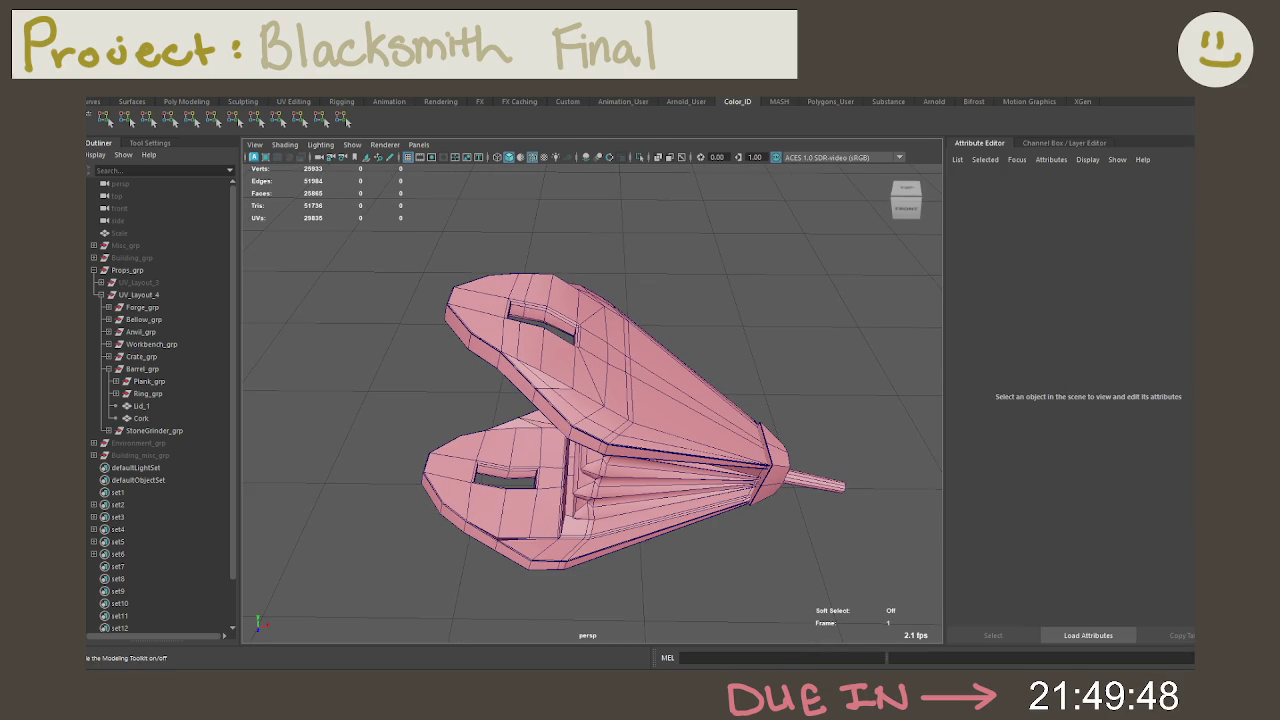
pyautogui.click(1150, 90)
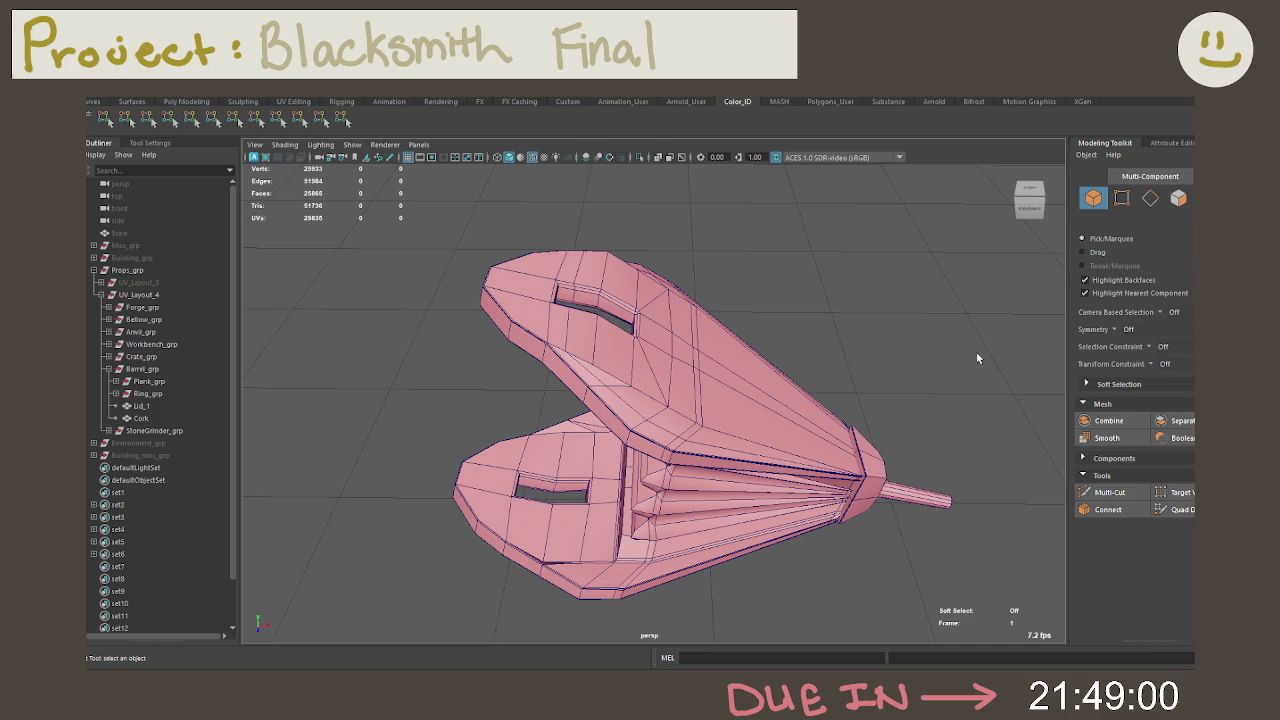
# Step: Zoom out and select the bellows
pyautogui.scroll(-2, 808, 351)
pyautogui.scroll(-1, 734, 386)
pyautogui.click(731, 390)
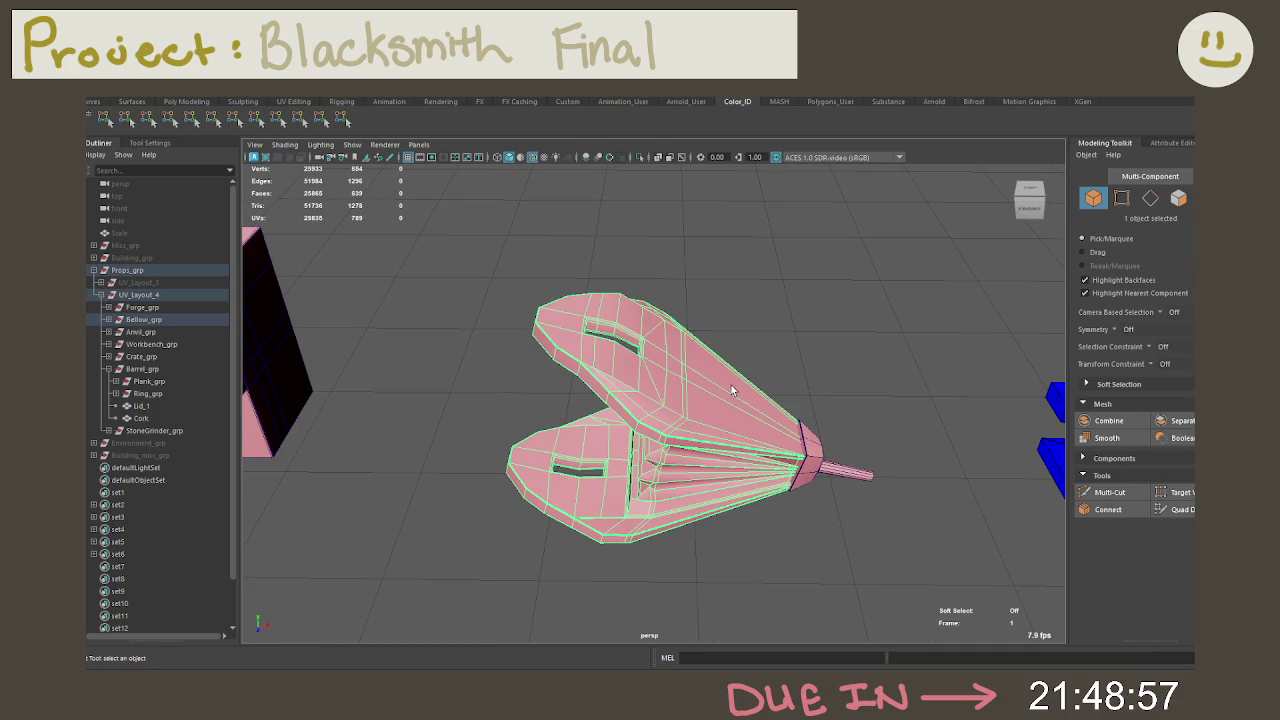
# Step: Expand Misc_grp in the Outliner and unhide the Bellow_2_ref reference photo
pyautogui.click(93, 245)
pyautogui.moveTo(140, 331); pyautogui.dragTo(151, 400)
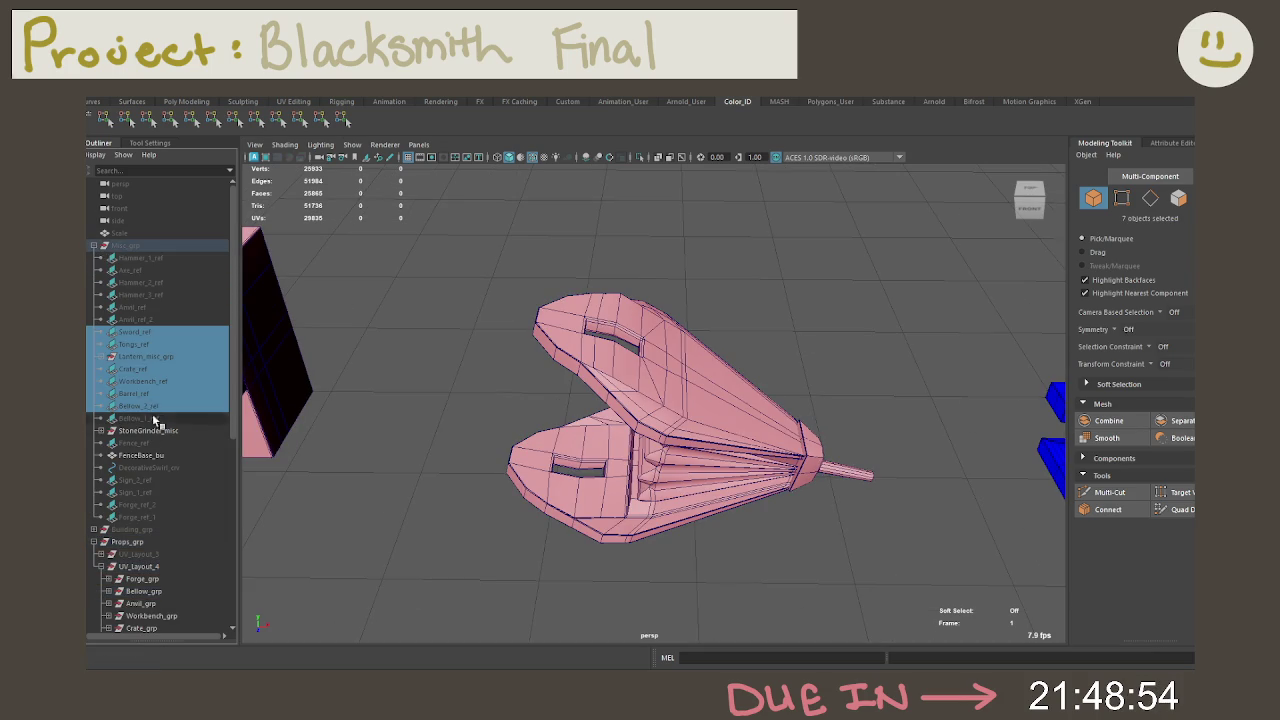
pyautogui.click(155, 431)
pyautogui.click(157, 404)
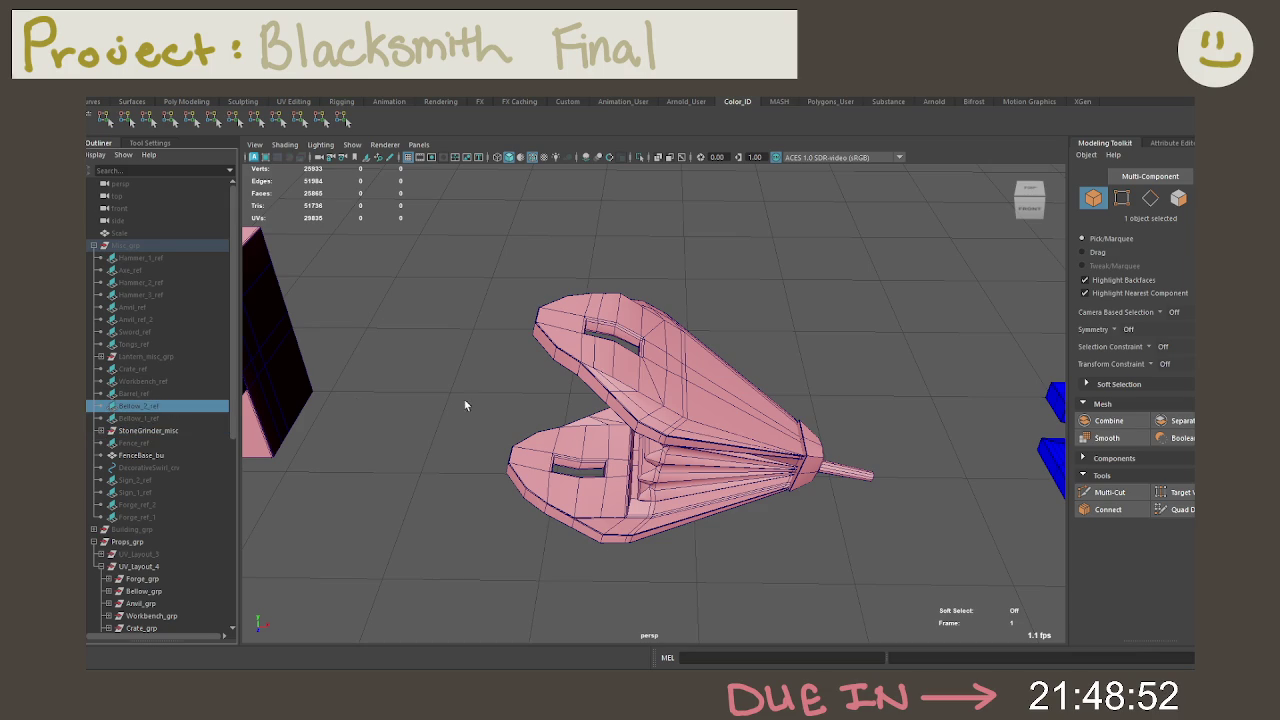
pyautogui.press('h')
pyautogui.moveTo(604, 469)
pyautogui.keyDown('alt'); pyautogui.mouseDown()
pyautogui.moveTo(763, 341)
pyautogui.moveTo(600, 380)
pyautogui.mouseUp(); pyautogui.keyUp('alt')
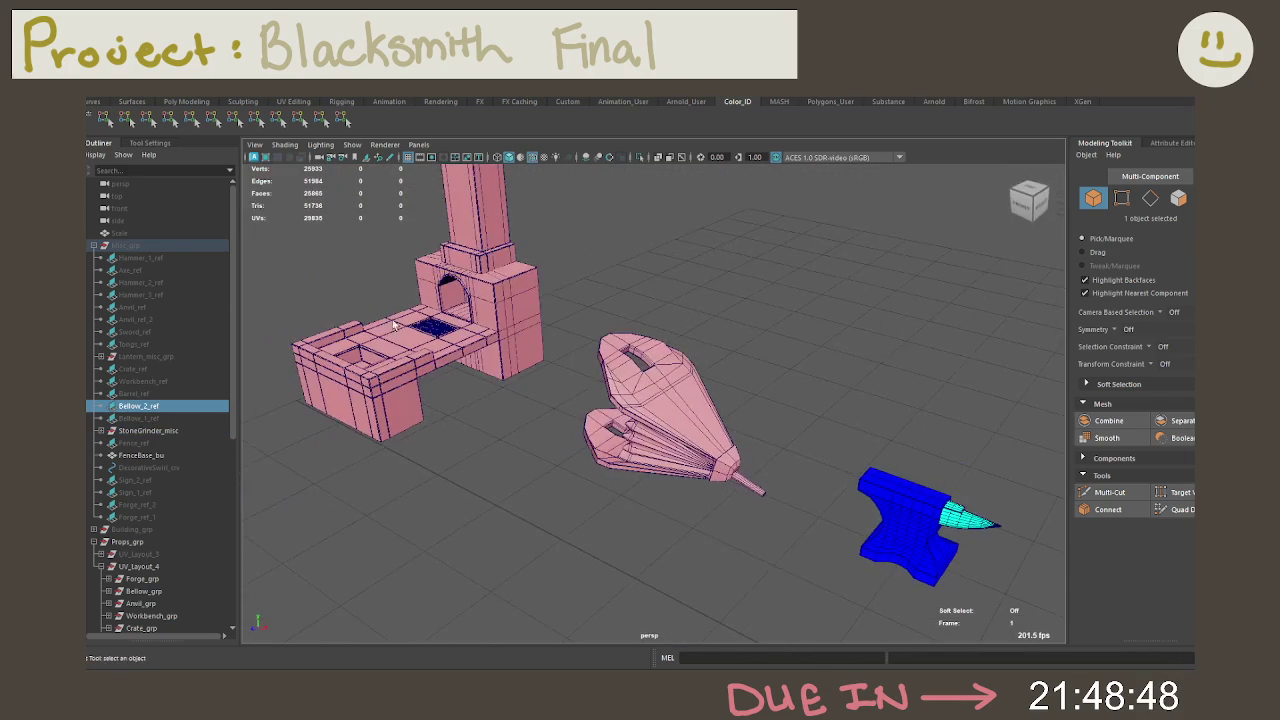
pyautogui.click(126, 246)
pyautogui.press('h')
# Step: Select the bellows and frame it beside the reference photo
pyautogui.keyDown('alt'); pyautogui.moveTo(701, 402); pyautogui.dragTo(697, 338); pyautogui.keyUp('alt')
pyautogui.scroll(3, 697, 338)
pyautogui.click(611, 391)
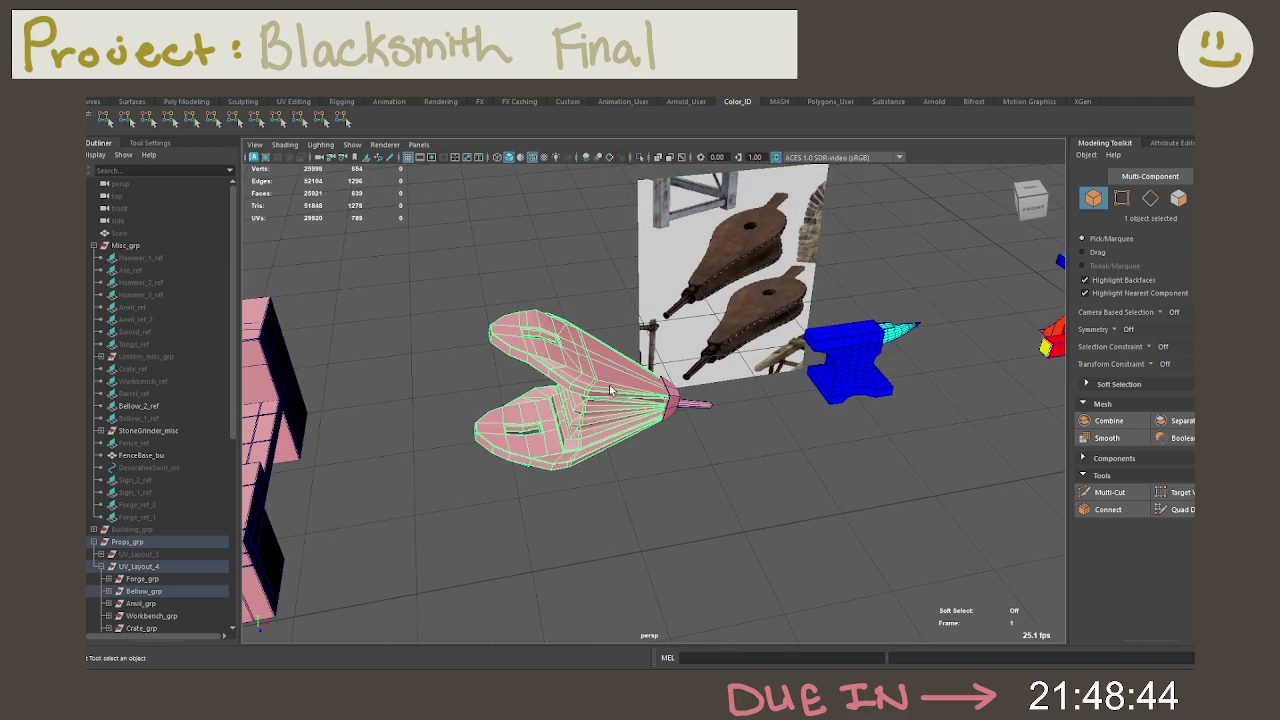
pyautogui.press('f')
pyautogui.keyDown('alt'); pyautogui.moveTo(713, 474); pyautogui.dragTo(676, 476); pyautogui.keyUp('alt')
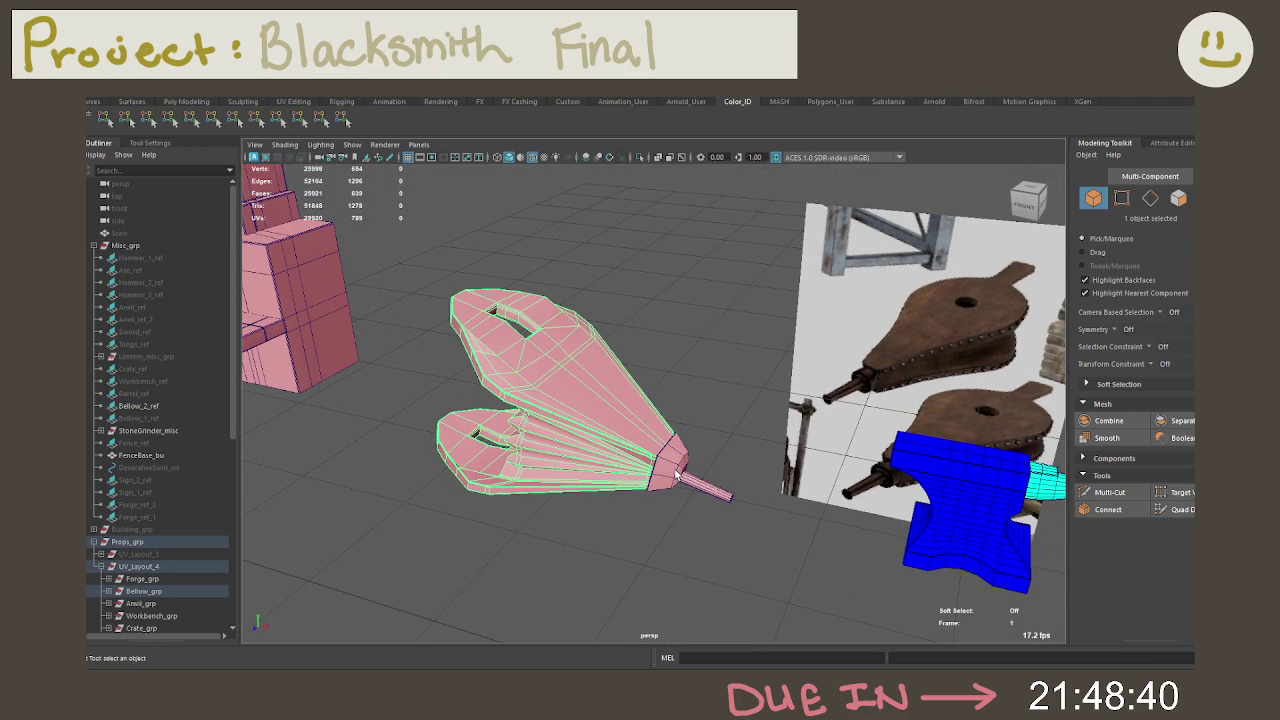
pyautogui.moveTo(617, 317)
pyautogui.mouseDown(button='right')
pyautogui.moveTo(659, 323)
pyautogui.moveTo(667, 364)
pyautogui.mouseUp(button='right')
# Step: Select the upper and lower bellows board UV shells
pyautogui.click(590, 367)
pyautogui.keyDown('alt'); pyautogui.moveTo(590, 367); pyautogui.dragTo(603, 403); pyautogui.keyUp('alt')
pyautogui.click(543, 428)
pyautogui.keyDown('shift'); pyautogui.click(503, 290); pyautogui.keyUp('shift')
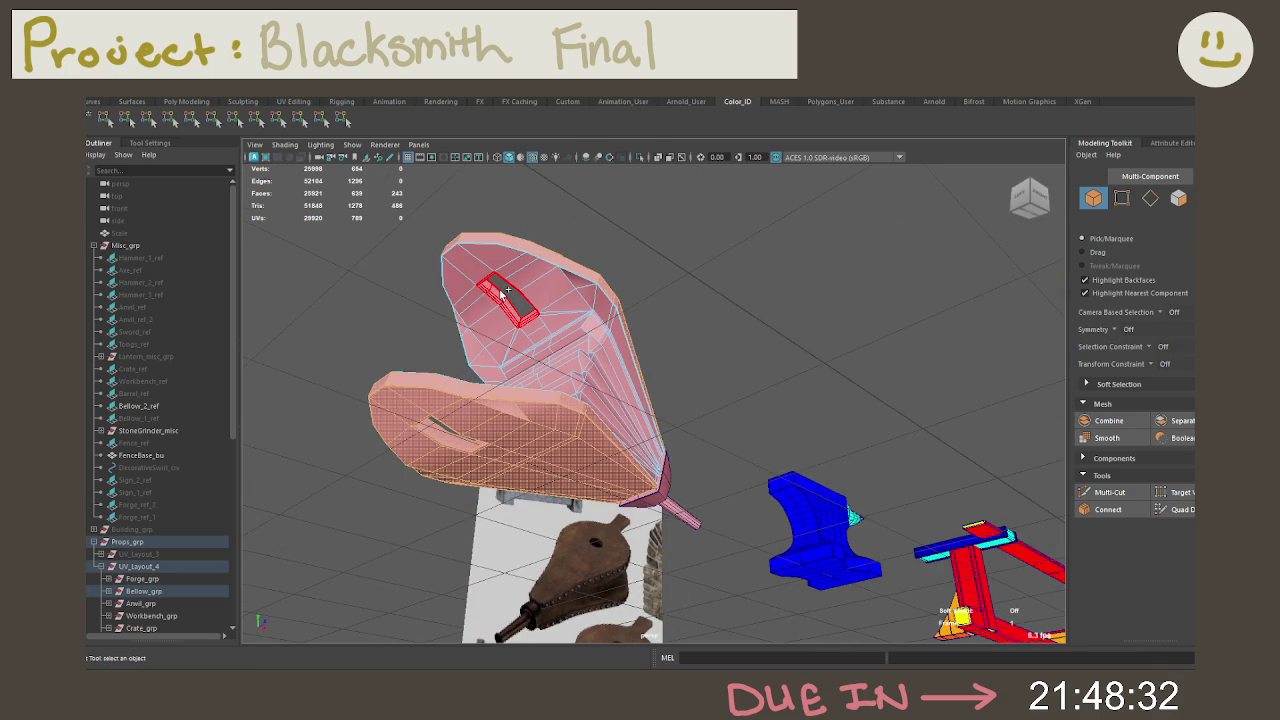
pyautogui.keyDown('shift'); pyautogui.click(478, 306); pyautogui.keyUp('shift')
pyautogui.moveTo(478, 306)
pyautogui.keyDown('alt'); pyautogui.mouseDown()
pyautogui.moveTo(493, 349)
pyautogui.moveTo(478, 488)
pyautogui.mouseUp(); pyautogui.keyUp('alt')
pyautogui.keyDown('shift'); pyautogui.click(545, 570); pyautogui.keyUp('shift')
pyautogui.keyDown('alt'); pyautogui.moveTo(545, 570); pyautogui.dragTo(354, 265); pyautogui.keyUp('alt')
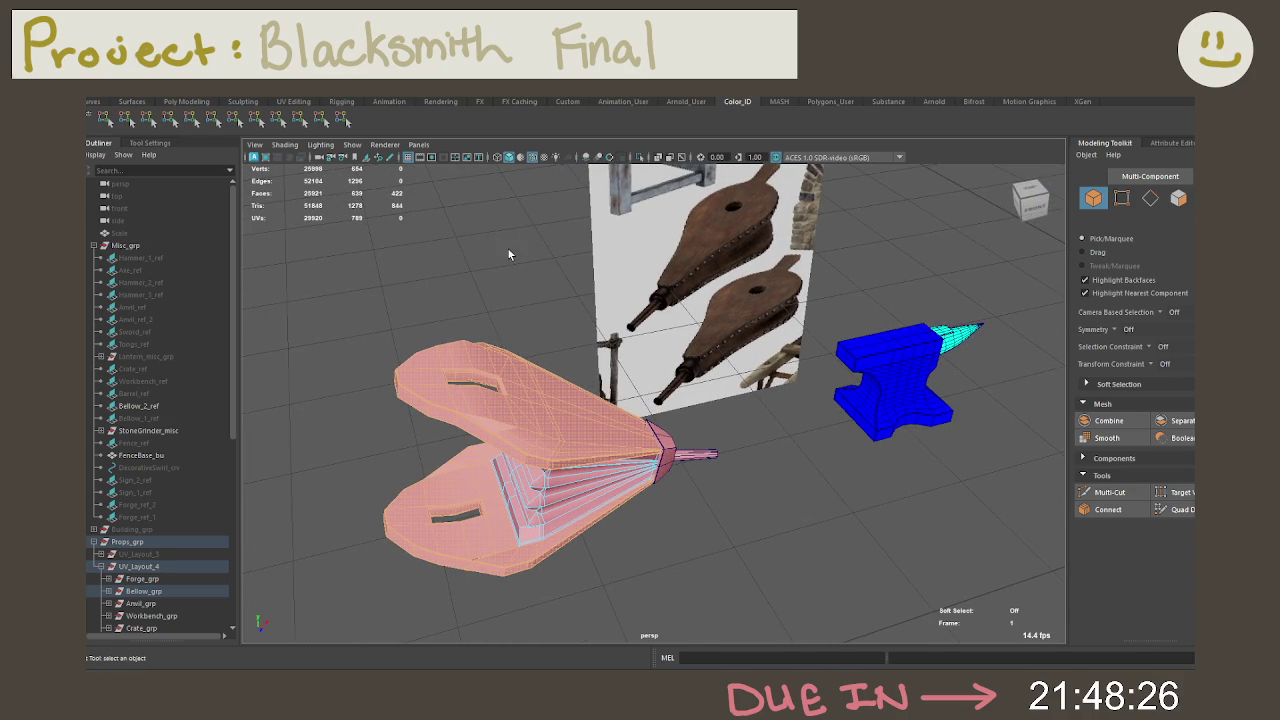
# Step: Colour the selected bellows boards orange and the pleated fan green
pyautogui.moveTo(830, 513)
pyautogui.keyDown('alt'); pyautogui.mouseDown(button='right')
pyautogui.moveTo(757, 471)
pyautogui.moveTo(731, 423)
pyautogui.moveTo(474, 429)
pyautogui.moveTo(575, 405)
pyautogui.moveTo(522, 376)
pyautogui.mouseUp(button='right'); pyautogui.keyUp('alt')
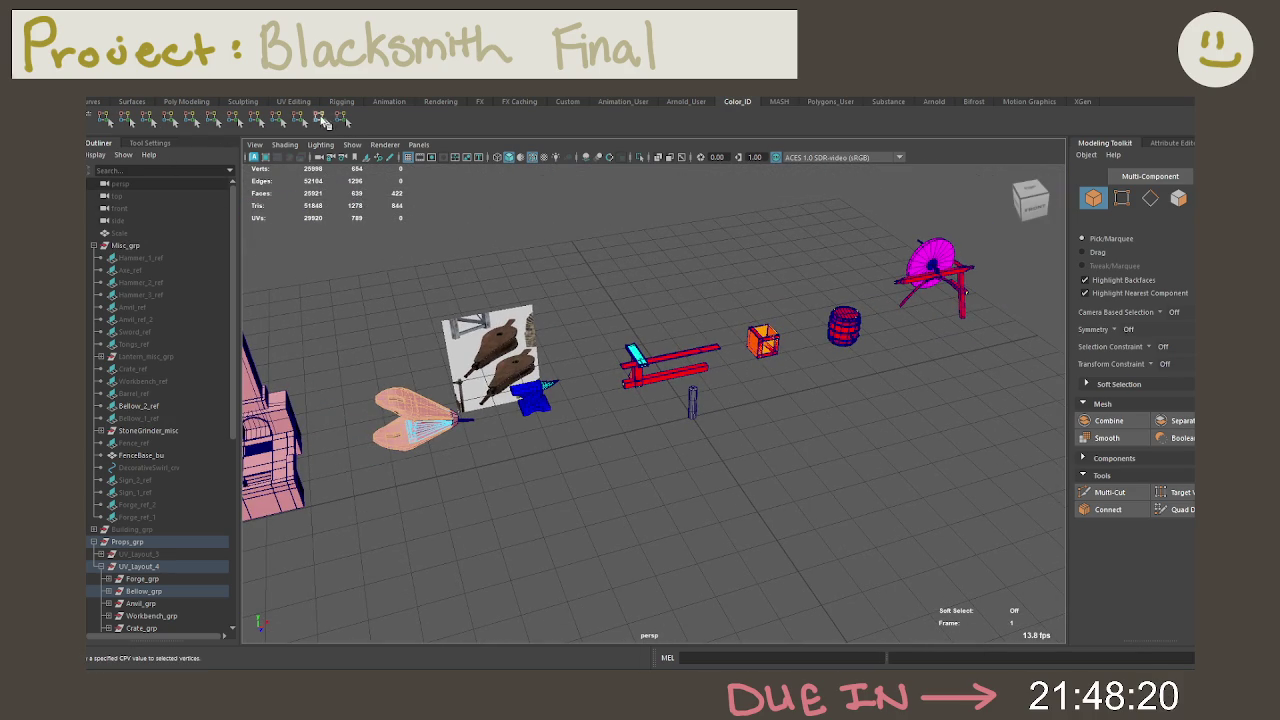
pyautogui.keyDown('alt'); pyautogui.moveTo(380, 277); pyautogui.dragTo(407, 300, button='right'); pyautogui.keyUp('alt')
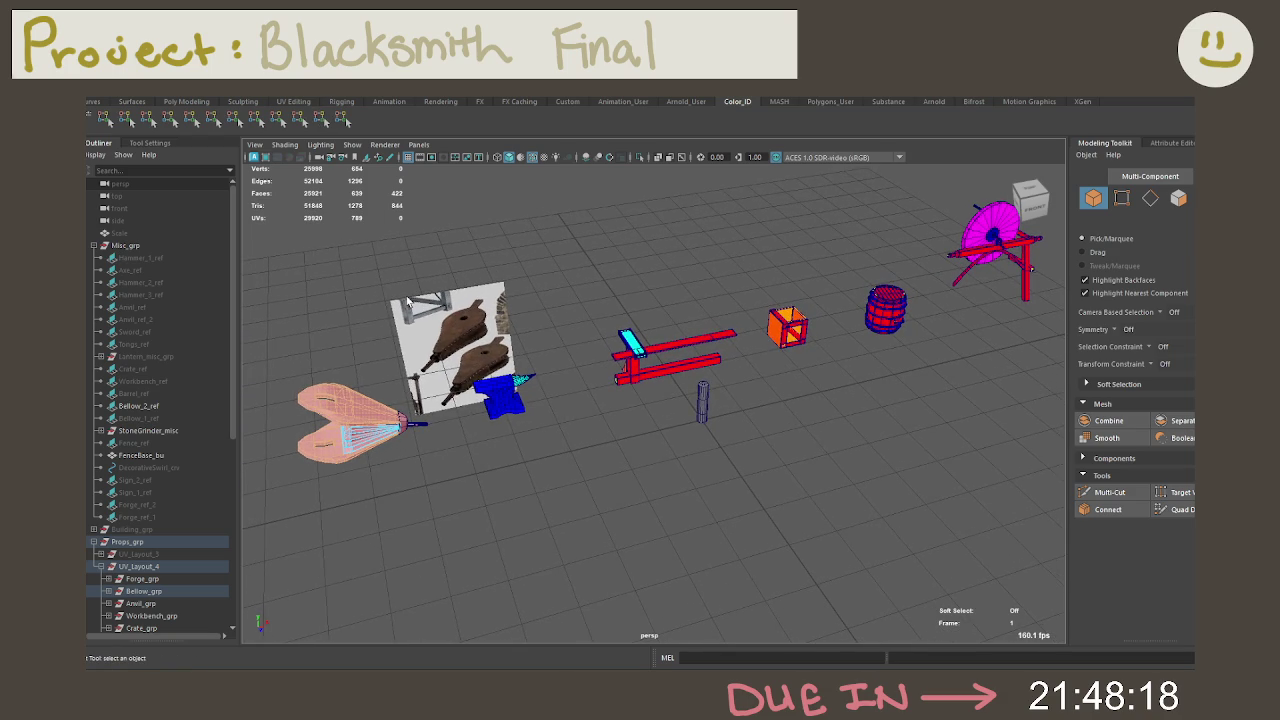
pyautogui.click(280, 118)
pyautogui.keyDown('alt'); pyautogui.moveTo(278, 370); pyautogui.dragTo(443, 393, button='middle'); pyautogui.keyUp('alt')
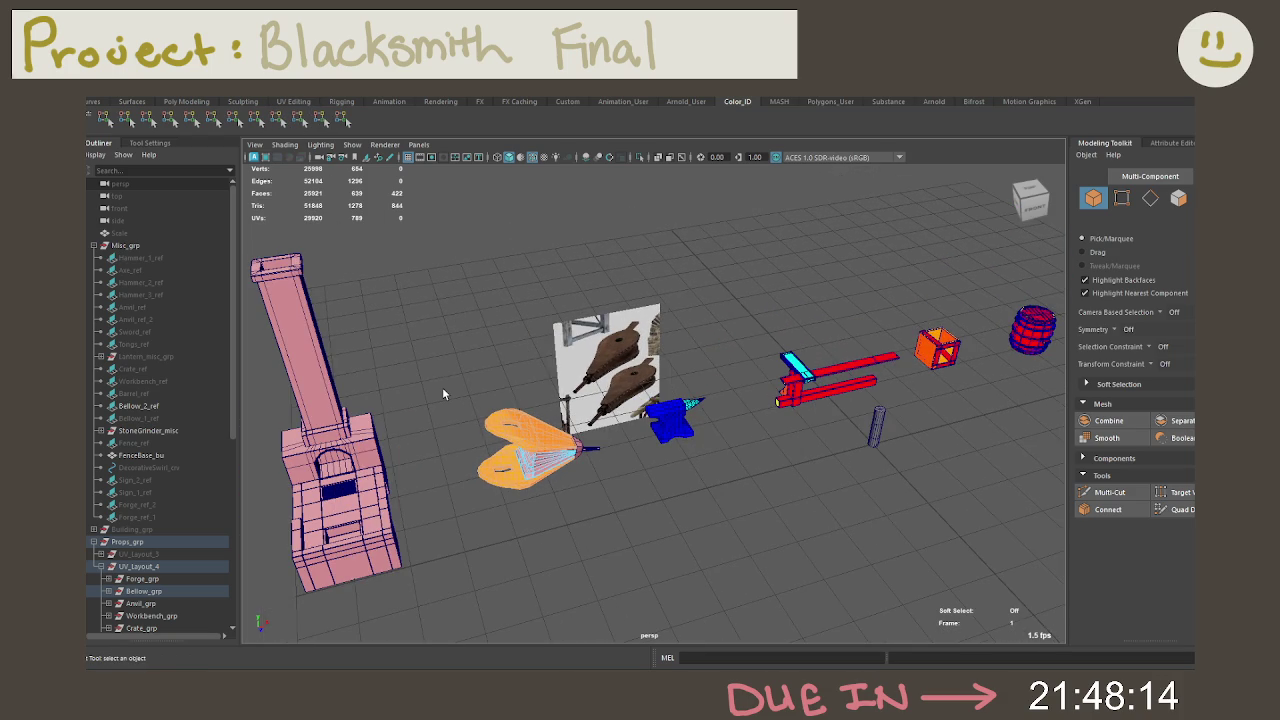
pyautogui.moveTo(442, 391)
pyautogui.keyDown('alt'); pyautogui.mouseDown(button='right')
pyautogui.moveTo(762, 451)
pyautogui.moveTo(737, 450)
pyautogui.mouseUp(button='right'); pyautogui.keyUp('alt')
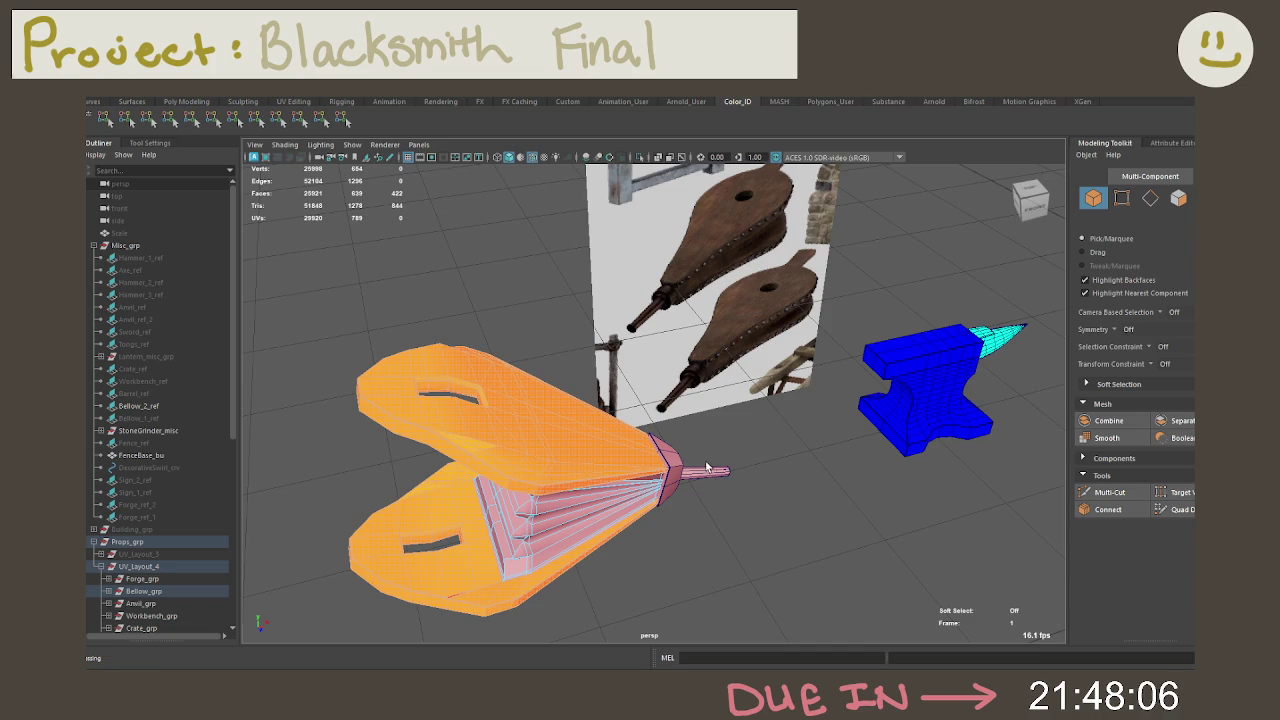
pyautogui.moveTo(695, 465)
pyautogui.keyDown('alt'); pyautogui.mouseDown()
pyautogui.moveTo(737, 363)
pyautogui.moveTo(697, 421)
pyautogui.moveTo(720, 394)
pyautogui.moveTo(686, 371)
pyautogui.moveTo(645, 373)
pyautogui.moveTo(600, 400)
pyautogui.moveTo(676, 449)
pyautogui.moveTo(582, 470)
pyautogui.moveTo(717, 441)
pyautogui.moveTo(566, 457)
pyautogui.mouseUp(); pyautogui.keyUp('alt')
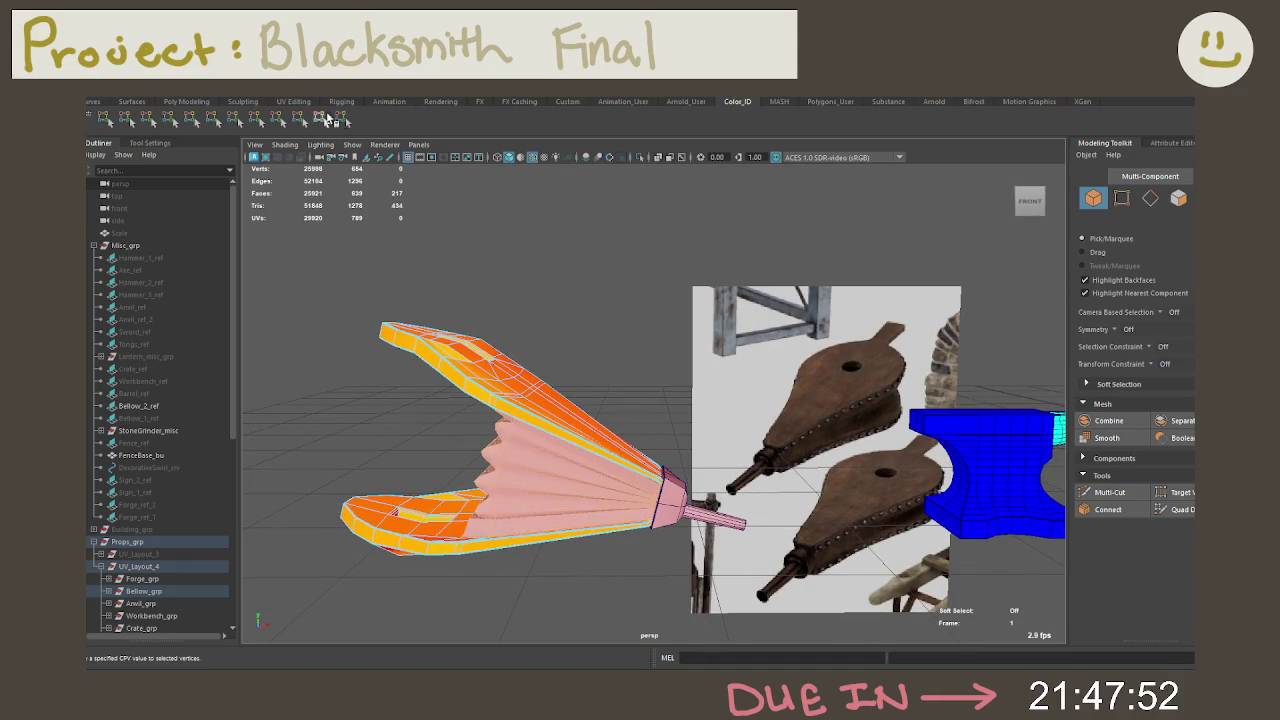
pyautogui.click(321, 120)
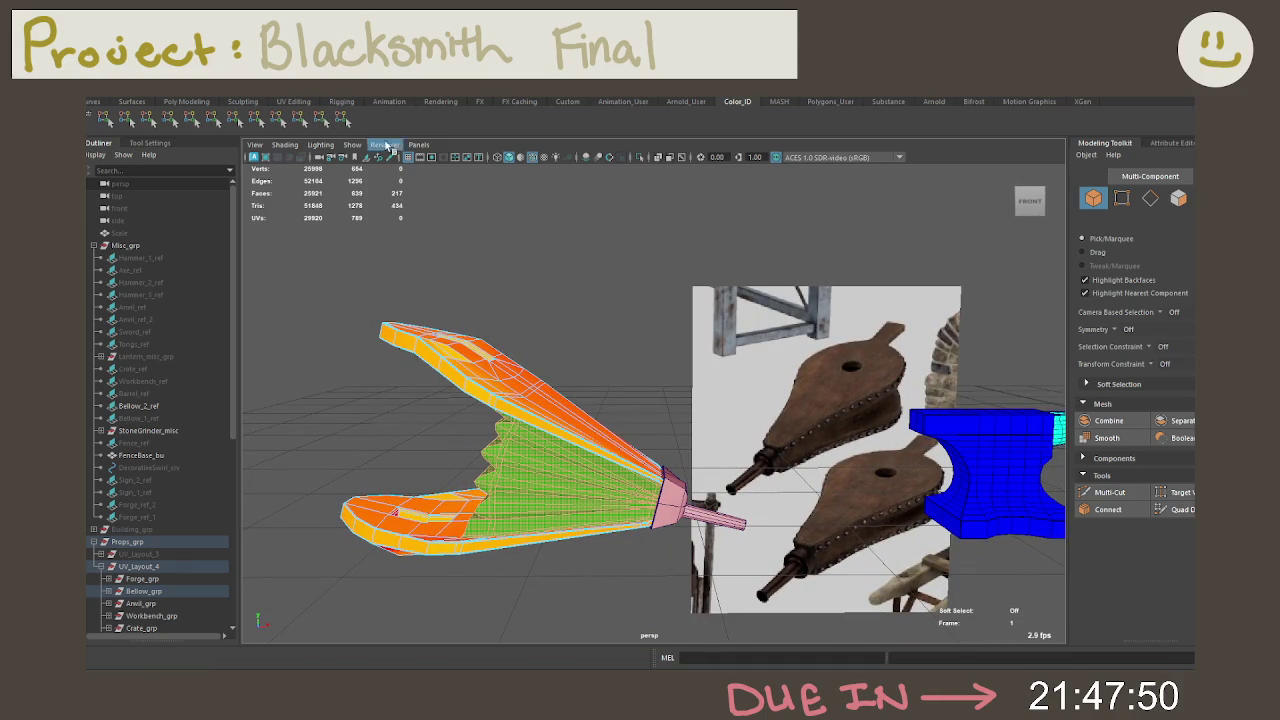
# Step: Survey the prop row, orbiting around the grinder and barrel
pyautogui.scroll(-5, 618, 308)
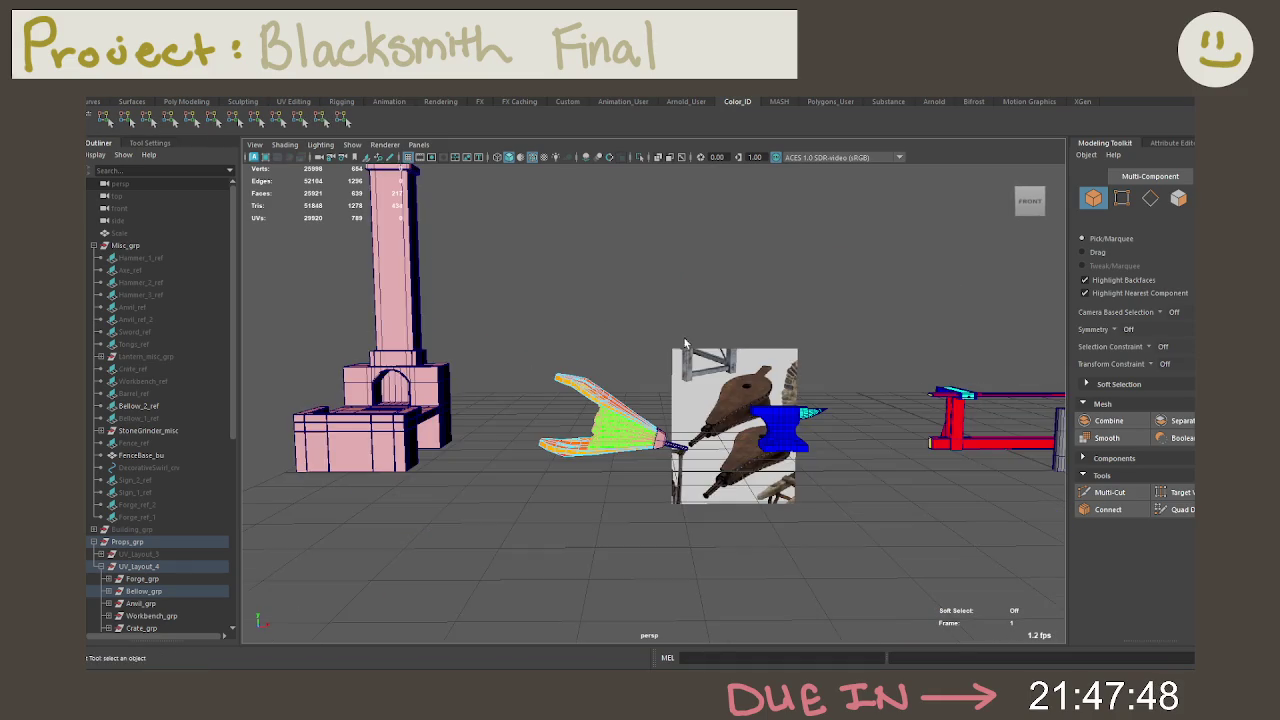
pyautogui.scroll(-3, 676, 333)
pyautogui.keyDown('alt'); pyautogui.moveTo(655, 335); pyautogui.dragTo(527, 346, button='middle'); pyautogui.keyUp('alt')
pyautogui.moveTo(527, 346)
pyautogui.keyDown('alt'); pyautogui.mouseDown()
pyautogui.moveTo(579, 318)
pyautogui.moveTo(580, 301)
pyautogui.moveTo(622, 340)
pyautogui.mouseUp(); pyautogui.keyUp('alt')
pyautogui.keyDown('alt'); pyautogui.moveTo(622, 340); pyautogui.dragTo(630, 300, button='right'); pyautogui.keyUp('alt')
pyautogui.keyDown('alt'); pyautogui.moveTo(630, 300); pyautogui.dragTo(600, 350); pyautogui.keyUp('alt')
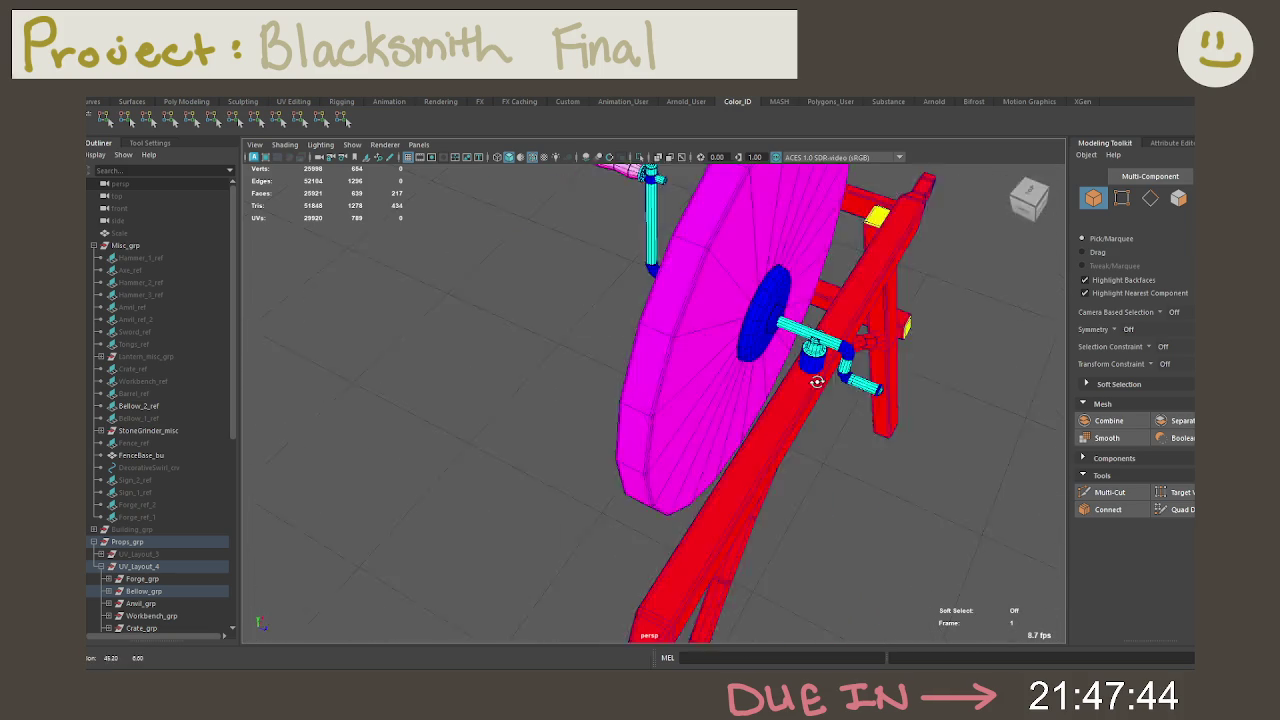
pyautogui.keyDown('alt'); pyautogui.moveTo(600, 350); pyautogui.dragTo(636, 369, button='right'); pyautogui.keyUp('alt')
pyautogui.keyDown('alt'); pyautogui.moveTo(636, 369); pyautogui.dragTo(700, 320); pyautogui.keyUp('alt')
pyautogui.keyDown('alt'); pyautogui.moveTo(700, 320); pyautogui.dragTo(708, 308, button='right'); pyautogui.keyUp('alt')
pyautogui.moveTo(708, 308)
pyautogui.keyDown('alt'); pyautogui.mouseDown()
pyautogui.moveTo(638, 363)
pyautogui.moveTo(559, 344)
pyautogui.moveTo(537, 360)
pyautogui.moveTo(1000, 369)
pyautogui.moveTo(622, 343)
pyautogui.mouseUp(); pyautogui.keyUp('alt')
# Step: Move in on the bellows nozzle and select it as a whole object
pyautogui.moveTo(622, 343)
pyautogui.keyDown('alt'); pyautogui.mouseDown(button='middle')
pyautogui.moveTo(343, 271)
pyautogui.moveTo(500, 323)
pyautogui.moveTo(314, 323)
pyautogui.moveTo(608, 333)
pyautogui.mouseUp(button='middle'); pyautogui.keyUp('alt')
pyautogui.keyDown('alt'); pyautogui.moveTo(608, 333); pyautogui.dragTo(700, 360); pyautogui.keyUp('alt')
pyautogui.moveTo(700, 360)
pyautogui.keyDown('alt'); pyautogui.mouseDown(button='right')
pyautogui.moveTo(791, 420)
pyautogui.moveTo(640, 400)
pyautogui.mouseUp(button='right'); pyautogui.keyUp('alt')
pyautogui.moveTo(640, 400)
pyautogui.keyDown('alt'); pyautogui.mouseDown()
pyautogui.moveTo(627, 400)
pyautogui.moveTo(632, 389)
pyautogui.moveTo(558, 394)
pyautogui.moveTo(600, 400)
pyautogui.mouseUp(); pyautogui.keyUp('alt')
pyautogui.keyDown('alt'); pyautogui.moveTo(600, 400); pyautogui.dragTo(650, 405, button='right'); pyautogui.keyUp('alt')
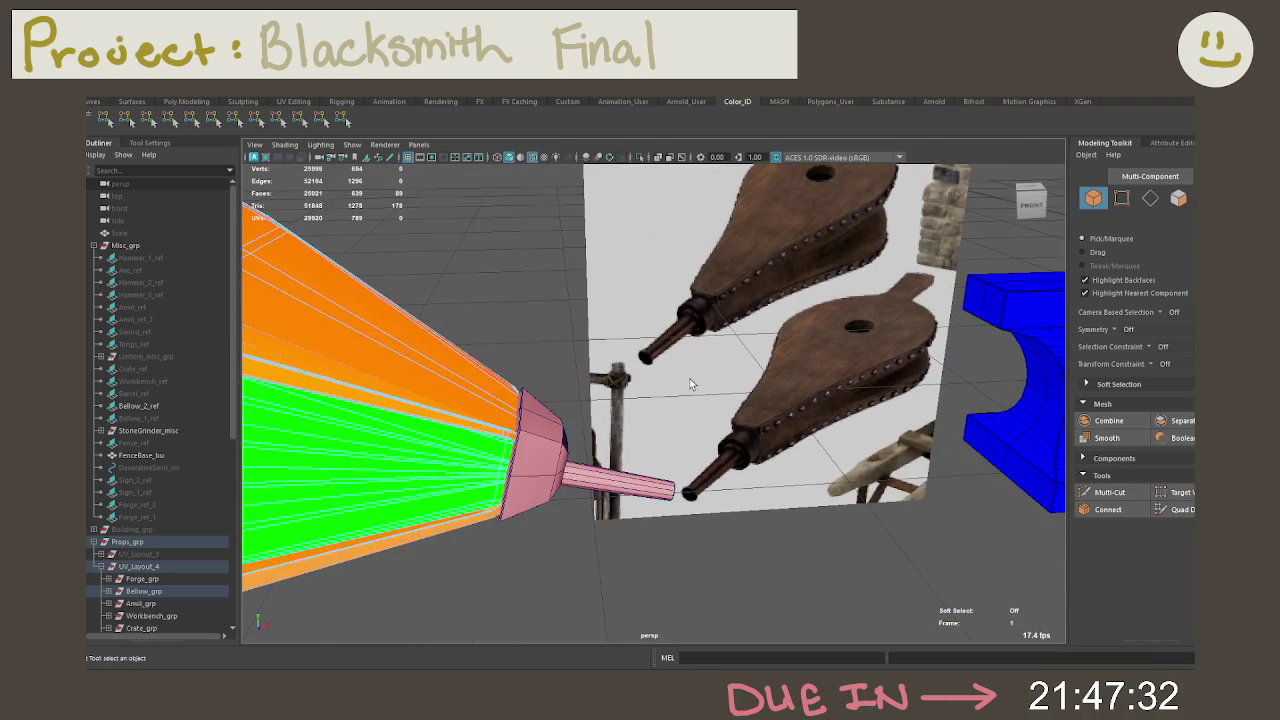
pyautogui.keyDown('alt'); pyautogui.moveTo(650, 405); pyautogui.dragTo(602, 400); pyautogui.keyUp('alt')
pyautogui.moveTo(602, 400); pyautogui.dragTo(660, 295, button='right')
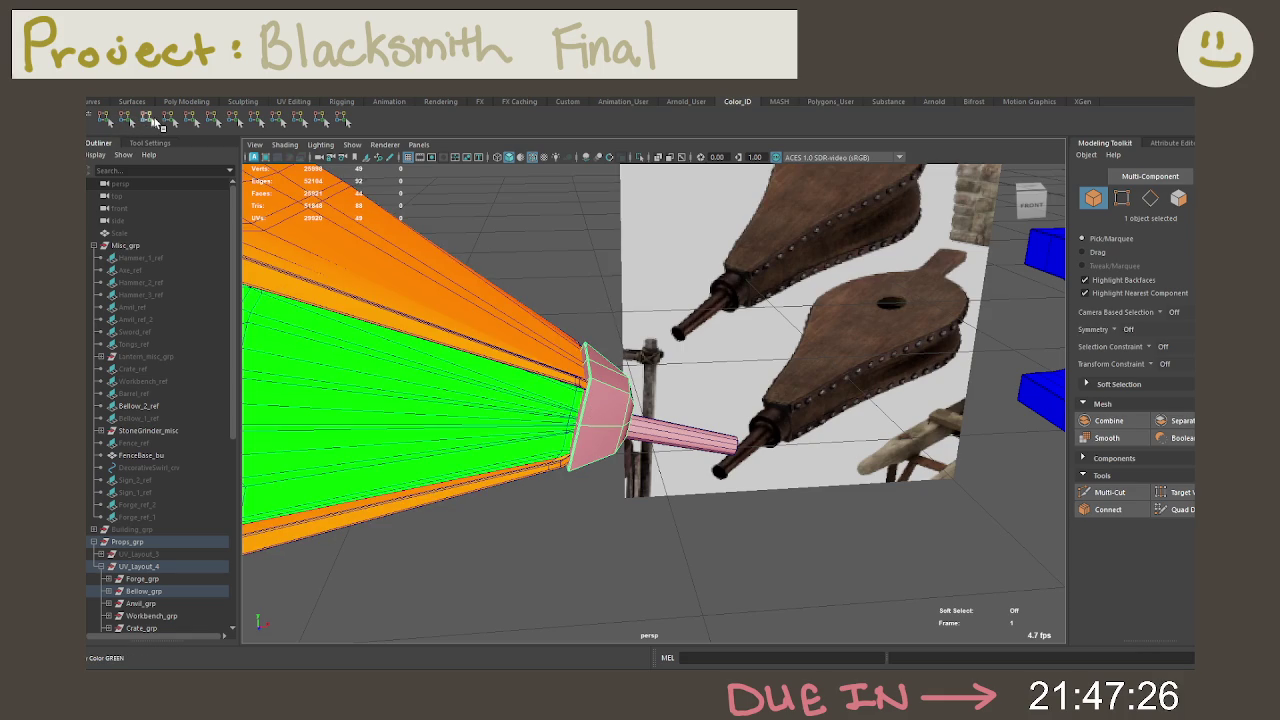
# Step: Colour the nozzle and pipe blue after trying green and cyan
pyautogui.click(153, 120)
pyautogui.click(170, 120)
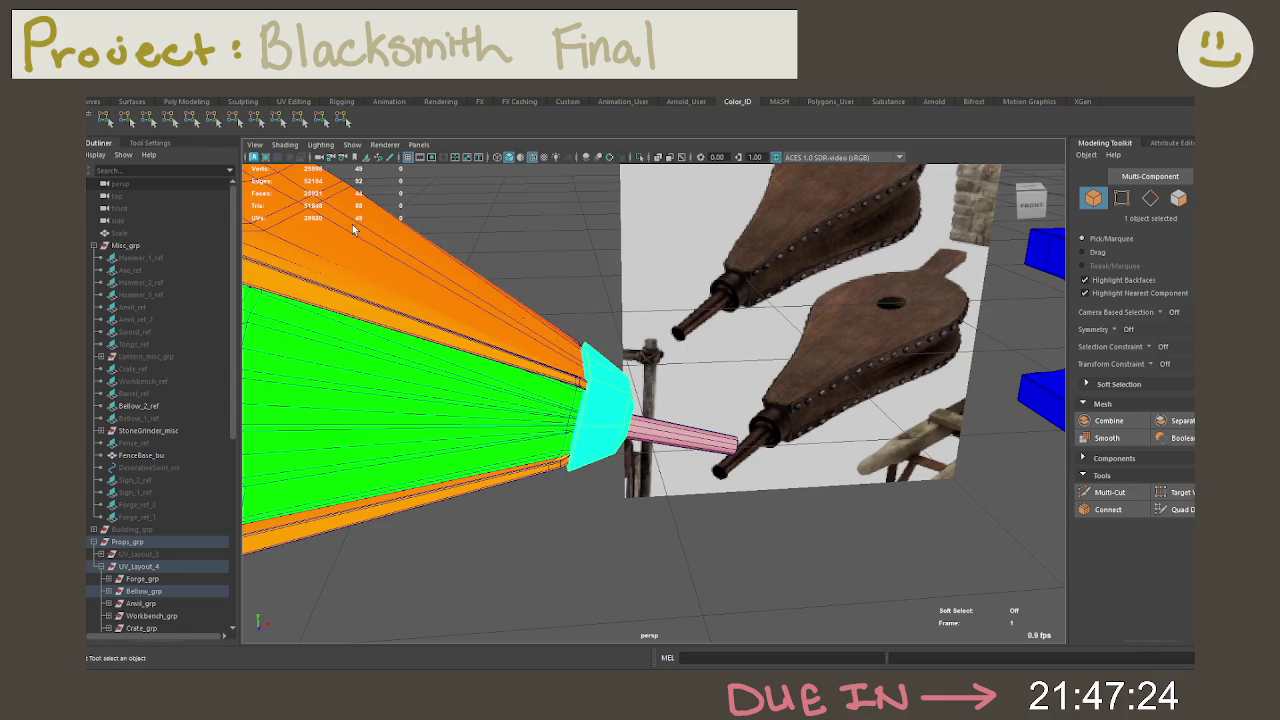
pyautogui.click(213, 120)
pyautogui.click(698, 433)
pyautogui.click(693, 505)
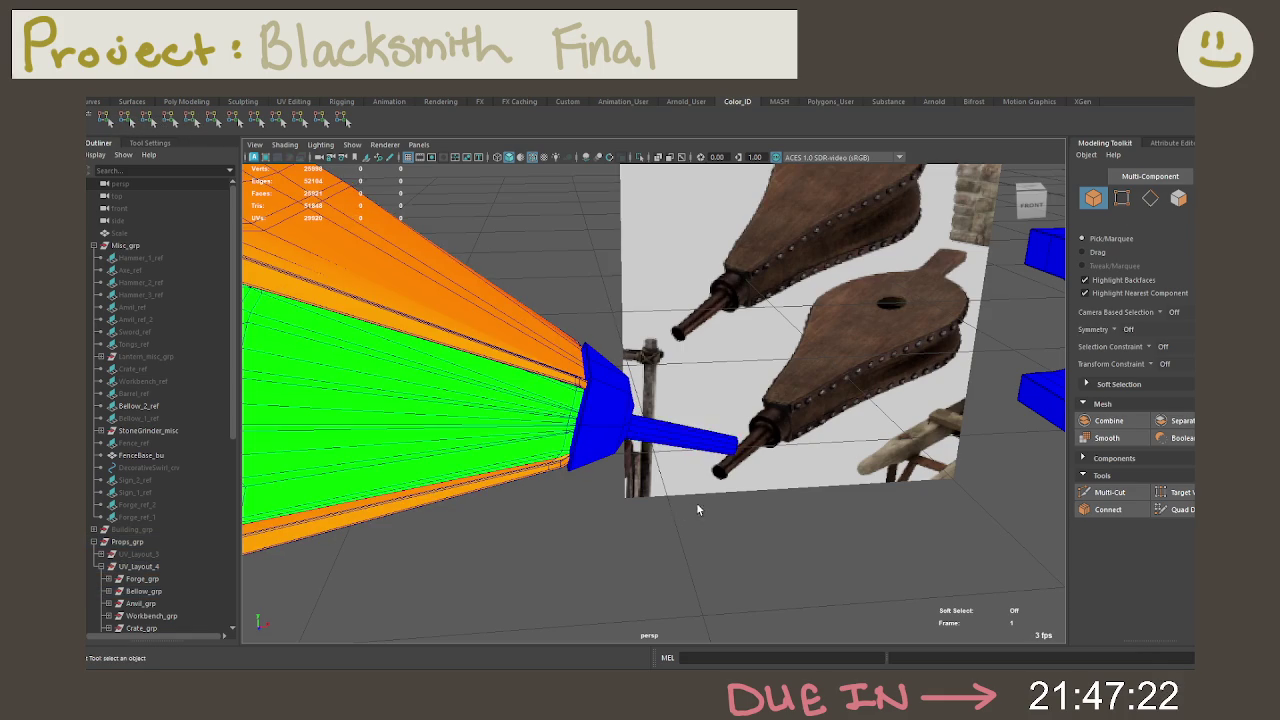
# Step: Orbit round to a close view of the bellows
pyautogui.keyDown('alt'); pyautogui.moveTo(693, 505); pyautogui.dragTo(516, 399); pyautogui.keyUp('alt')
pyautogui.keyDown('alt'); pyautogui.moveTo(516, 399); pyautogui.dragTo(816, 354, button='middle'); pyautogui.keyUp('alt')
pyautogui.keyDown('alt'); pyautogui.moveTo(816, 354); pyautogui.dragTo(608, 409); pyautogui.keyUp('alt')
pyautogui.keyDown('alt'); pyautogui.moveTo(608, 409); pyautogui.dragTo(657, 323, button='right'); pyautogui.keyUp('alt')
pyautogui.moveTo(657, 323)
pyautogui.keyDown('alt'); pyautogui.mouseDown()
pyautogui.moveTo(617, 463)
pyautogui.moveTo(543, 591)
pyautogui.moveTo(711, 554)
pyautogui.moveTo(509, 511)
pyautogui.moveTo(374, 511)
pyautogui.moveTo(803, 555)
pyautogui.moveTo(627, 492)
pyautogui.moveTo(777, 543)
pyautogui.mouseUp(); pyautogui.keyUp('alt')
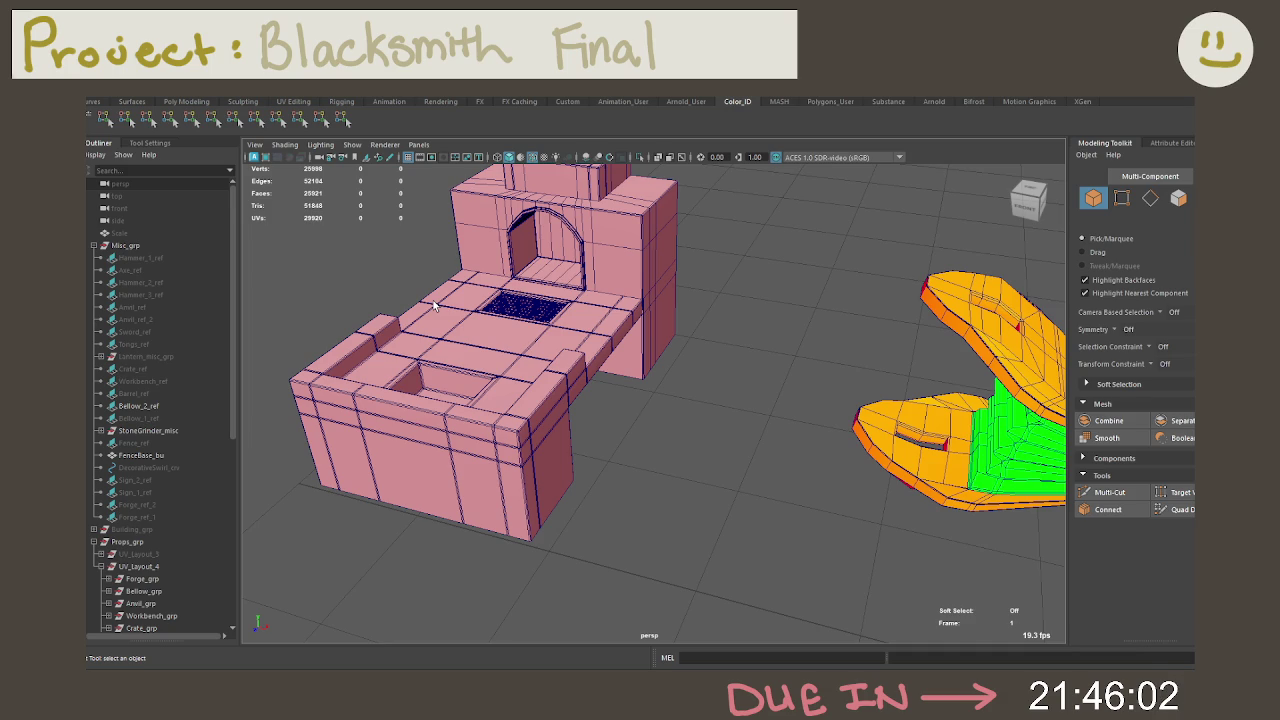
# Step: Select and frame the forge grate, then give it the blue ID colour
pyautogui.click(433, 302)
pyautogui.click(524, 306)
pyautogui.keyDown('alt'); pyautogui.moveTo(524, 306); pyautogui.dragTo(632, 340); pyautogui.keyUp('alt')
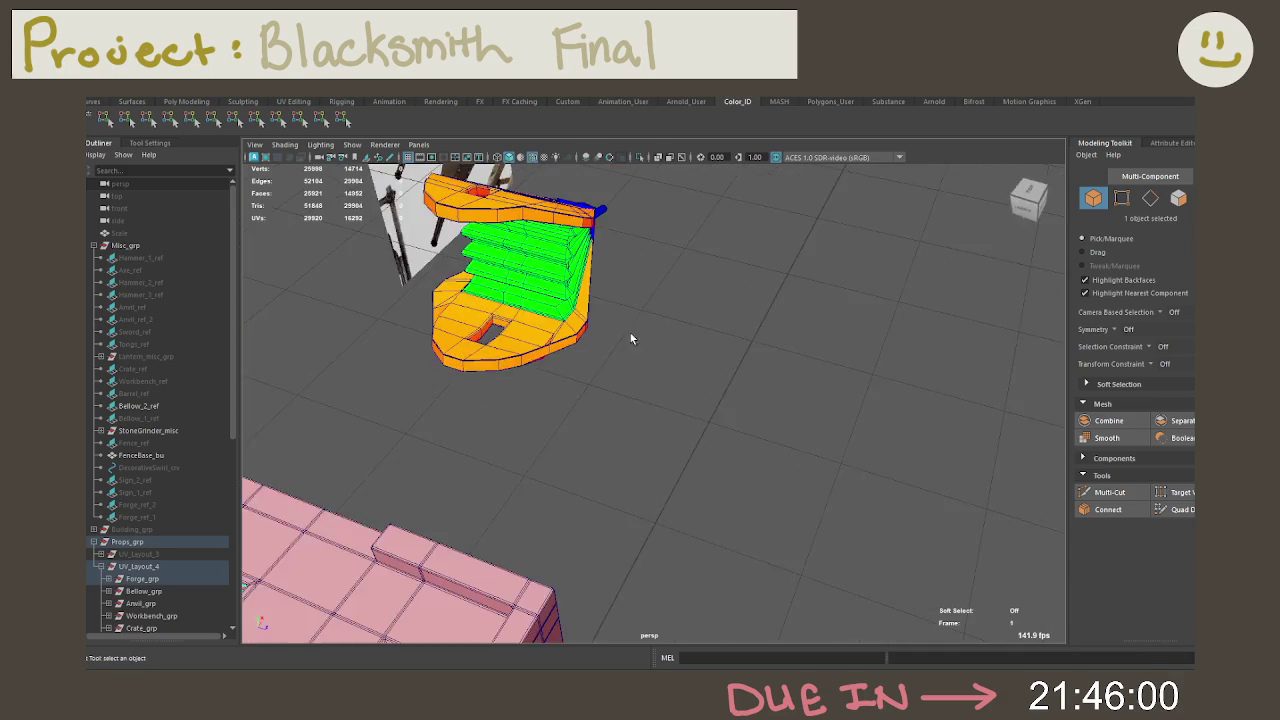
pyautogui.press('f')
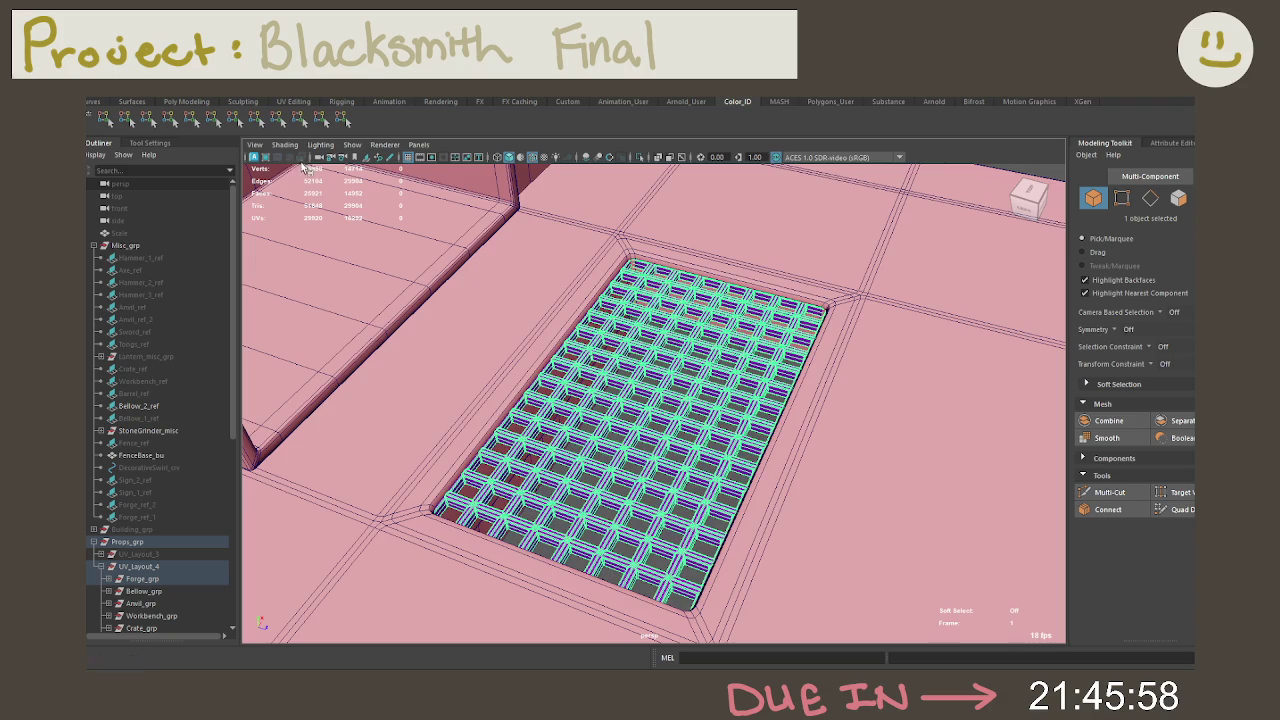
pyautogui.press('[')
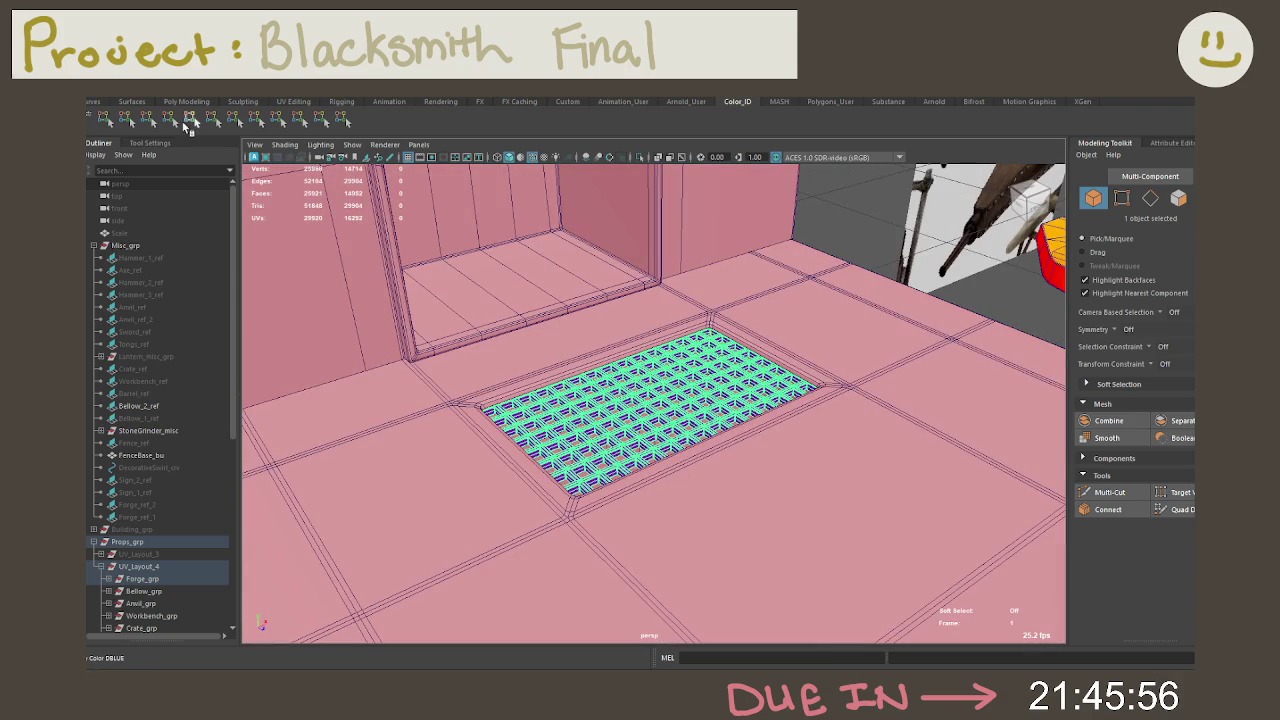
pyautogui.click(189, 124)
# Step: Deselect the grate and save the scene
pyautogui.keyDown('alt'); pyautogui.moveTo(780, 270); pyautogui.dragTo(842, 227); pyautogui.keyUp('alt')
pyautogui.click(888, 201)
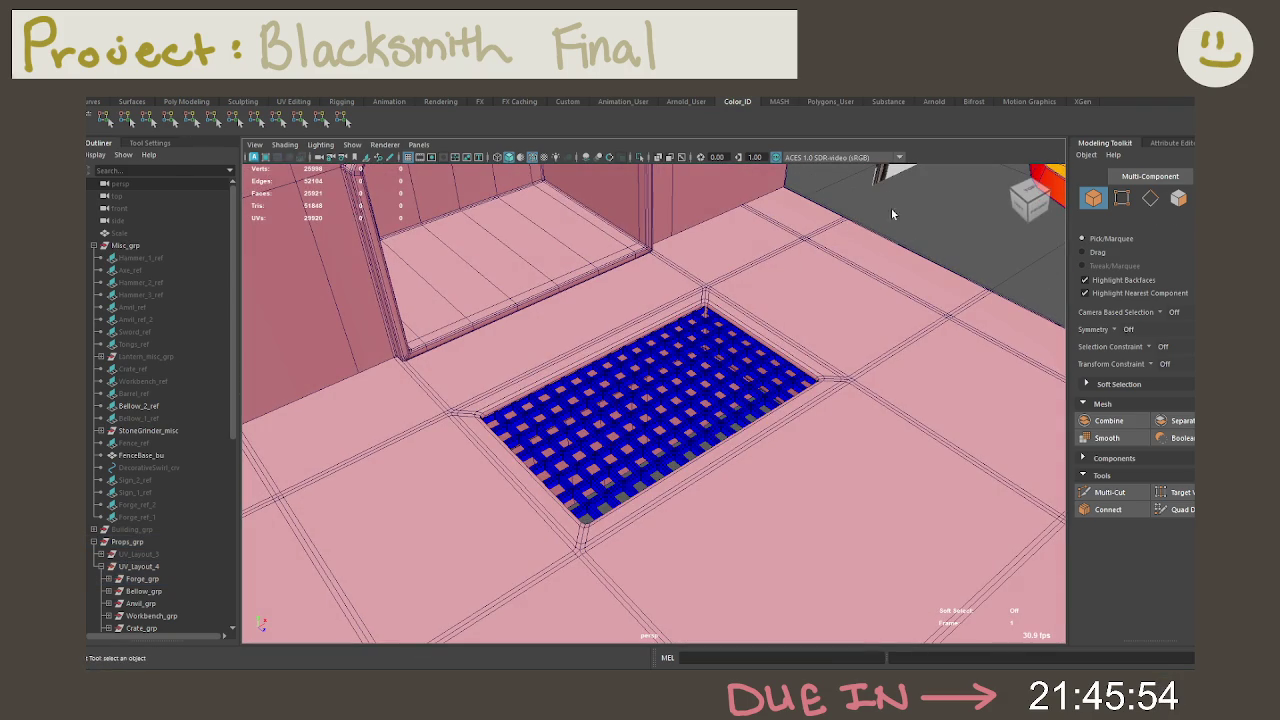
pyautogui.moveTo(923, 374)
pyautogui.keyDown('alt'); pyautogui.mouseDown()
pyautogui.moveTo(702, 343)
pyautogui.moveTo(706, 360)
pyautogui.moveTo(757, 356)
pyautogui.moveTo(612, 418)
pyautogui.mouseUp(); pyautogui.keyUp('alt')
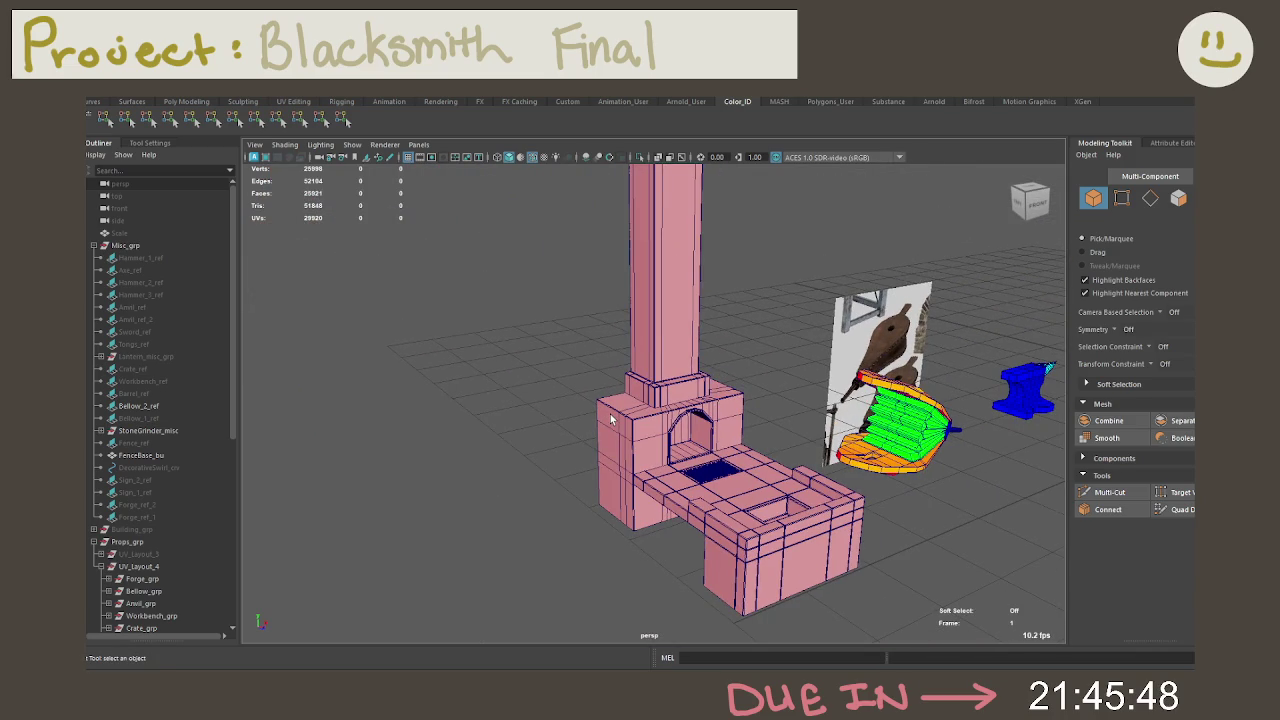
pyautogui.hotkey('ctrl', 's')
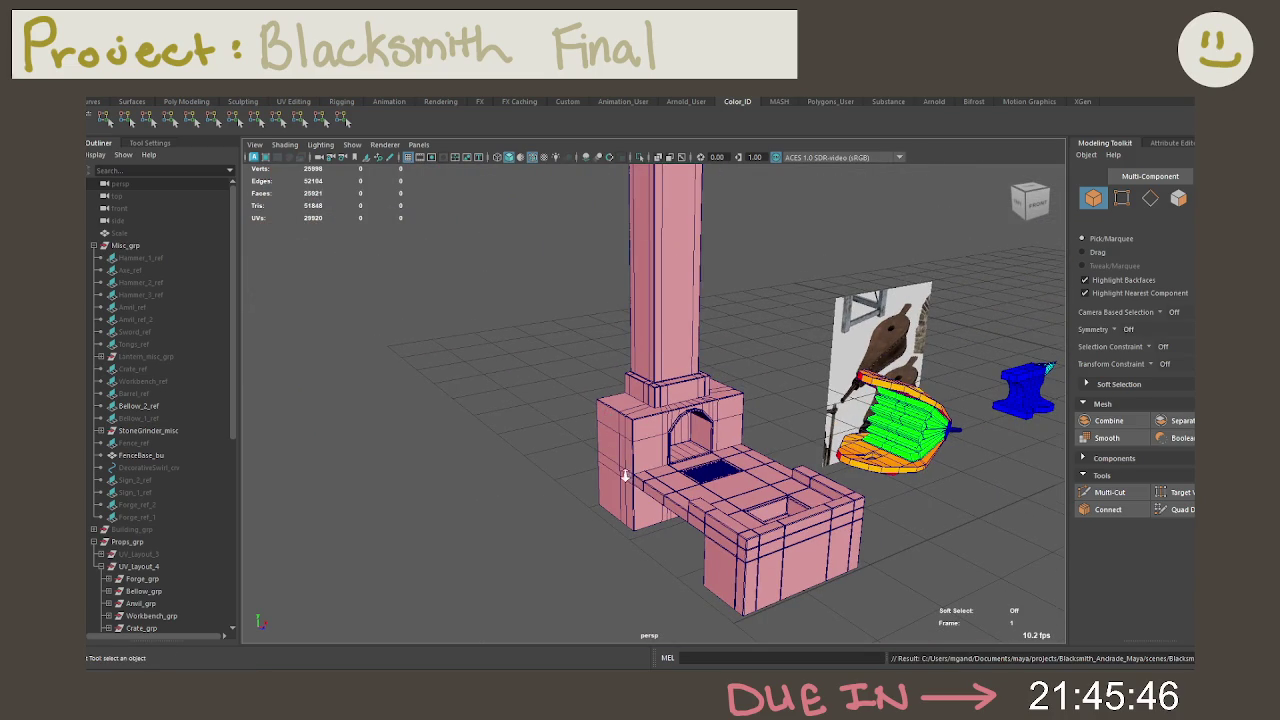
# Step: Orbit closer to the forge and bellows and select the forge base
pyautogui.keyDown('alt'); pyautogui.moveTo(626, 479); pyautogui.dragTo(525, 398); pyautogui.keyUp('alt')
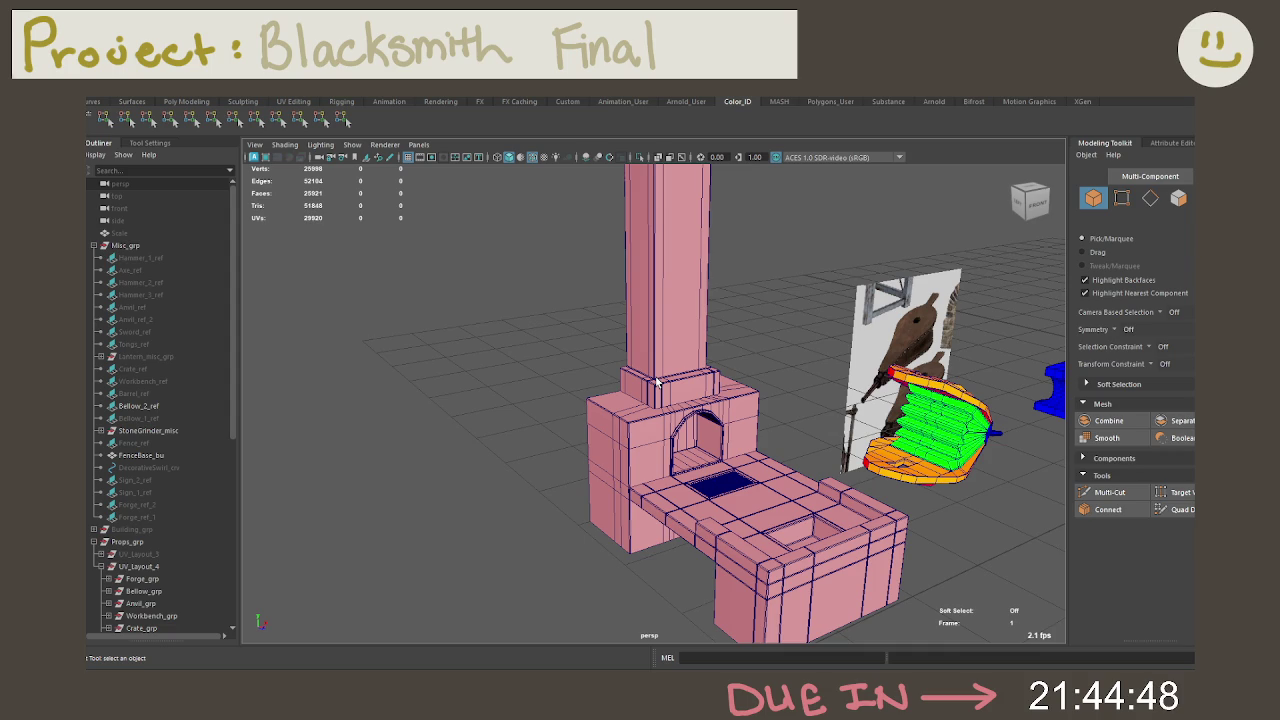
pyautogui.click(731, 529)
# Step: Hide the Bellow_2_ref bellows photo and unhide the Forge_ref_2 reference photo
pyautogui.moveTo(731, 529)
pyautogui.keyDown('alt'); pyautogui.mouseDown()
pyautogui.moveTo(682, 502)
pyautogui.moveTo(836, 327)
pyautogui.mouseUp(); pyautogui.keyUp('alt')
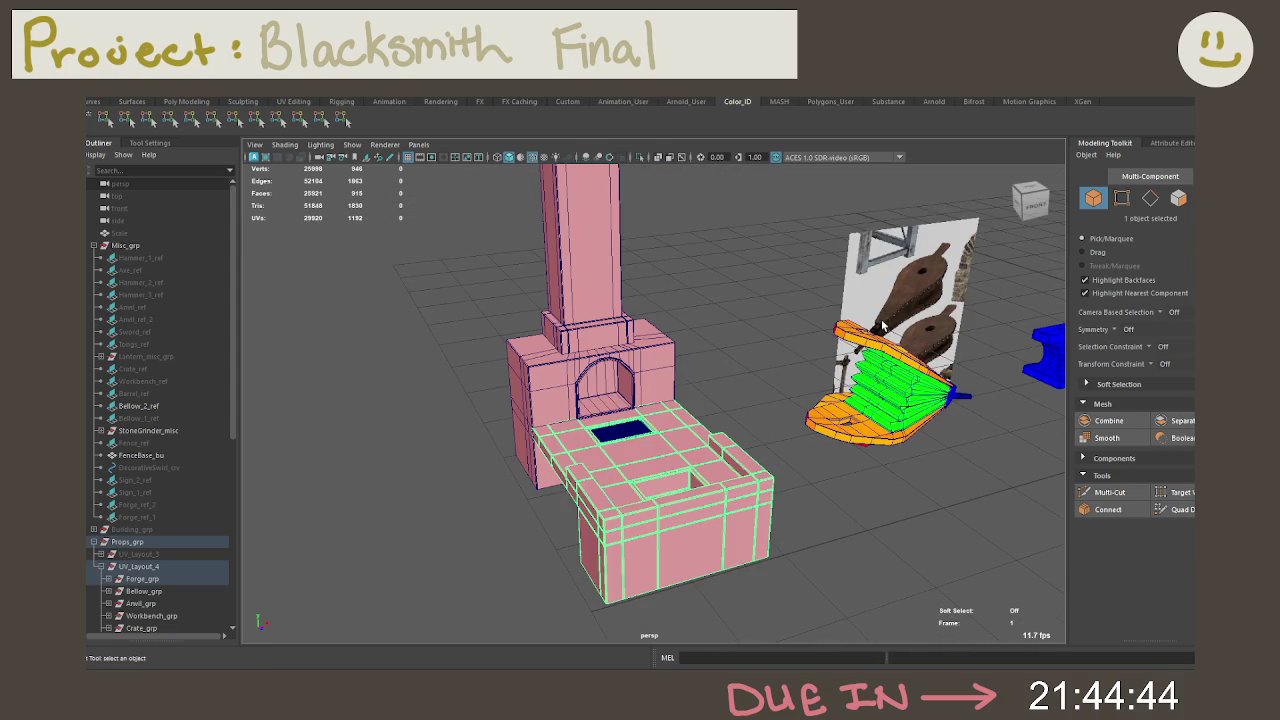
pyautogui.click(836, 327)
pyautogui.press('h')
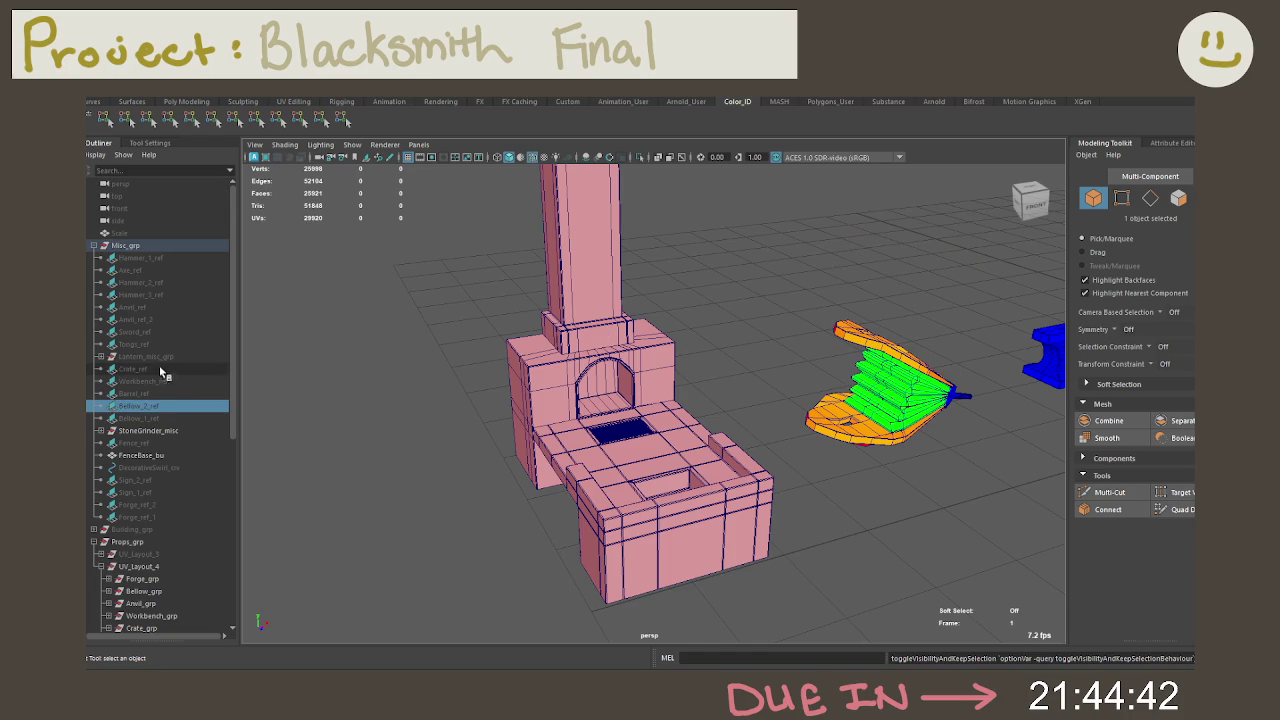
pyautogui.click(158, 506)
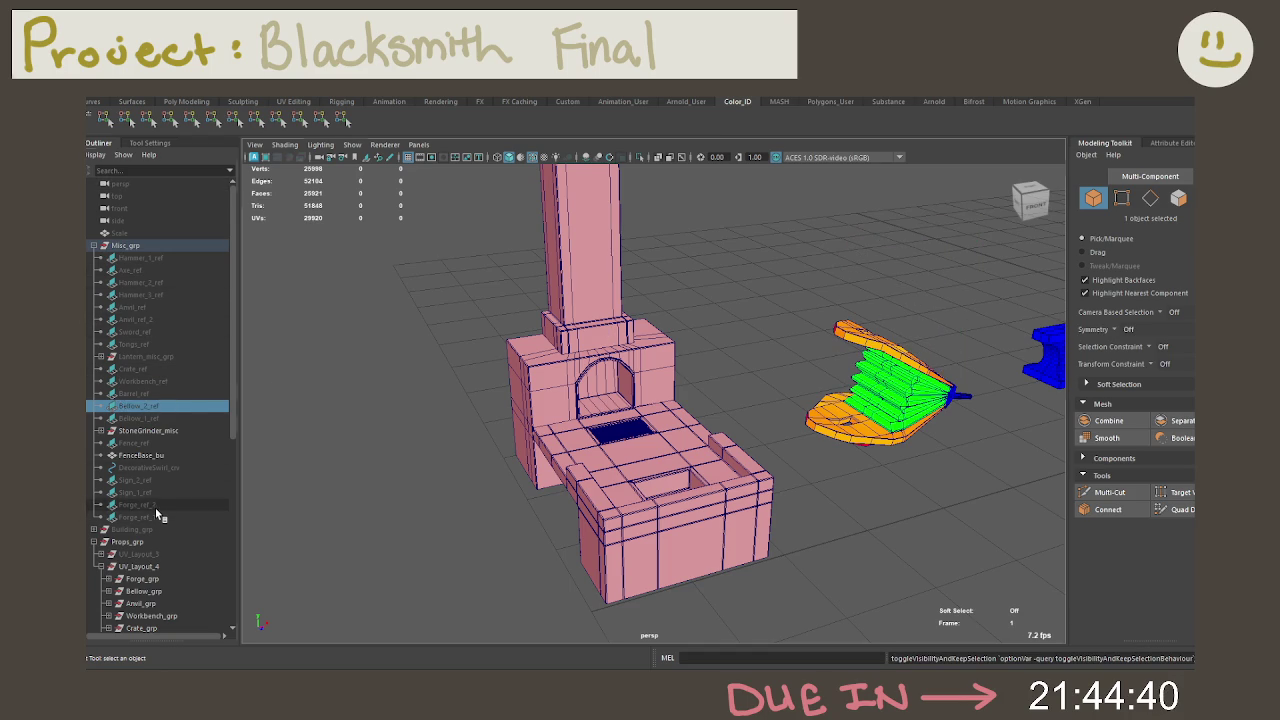
pyautogui.press('h')
# Step: Frame and inspect the forge reference photo against the forge, then hide Forge_ref_2 again
pyautogui.click(810, 442)
pyautogui.moveTo(810, 442)
pyautogui.keyDown('alt'); pyautogui.mouseDown()
pyautogui.moveTo(755, 386)
pyautogui.moveTo(686, 400)
pyautogui.mouseUp(); pyautogui.keyUp('alt')
pyautogui.keyDown('alt'); pyautogui.moveTo(686, 400); pyautogui.dragTo(757, 401, button='right'); pyautogui.keyUp('alt')
pyautogui.moveTo(757, 401)
pyautogui.keyDown('alt'); pyautogui.mouseDown()
pyautogui.moveTo(586, 348)
pyautogui.moveTo(994, 434)
pyautogui.moveTo(537, 408)
pyautogui.moveTo(600, 397)
pyautogui.mouseUp(); pyautogui.keyUp('alt')
pyautogui.press('a')
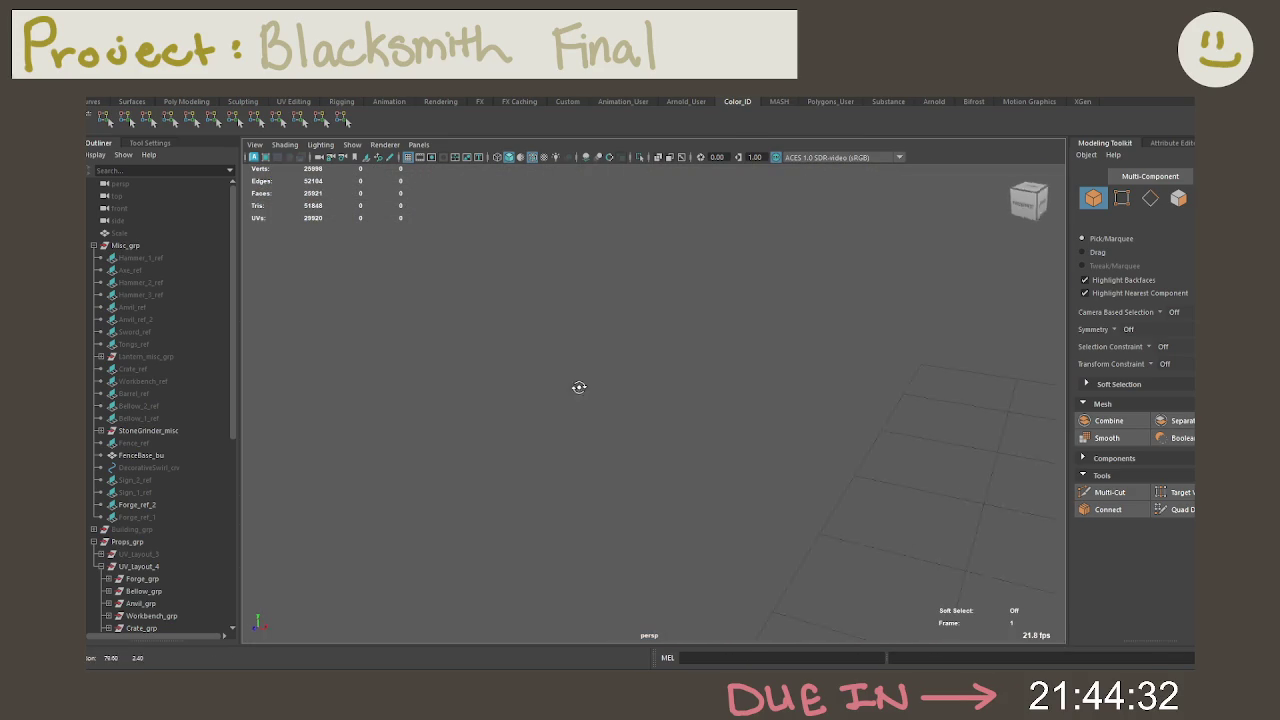
pyautogui.click(659, 372)
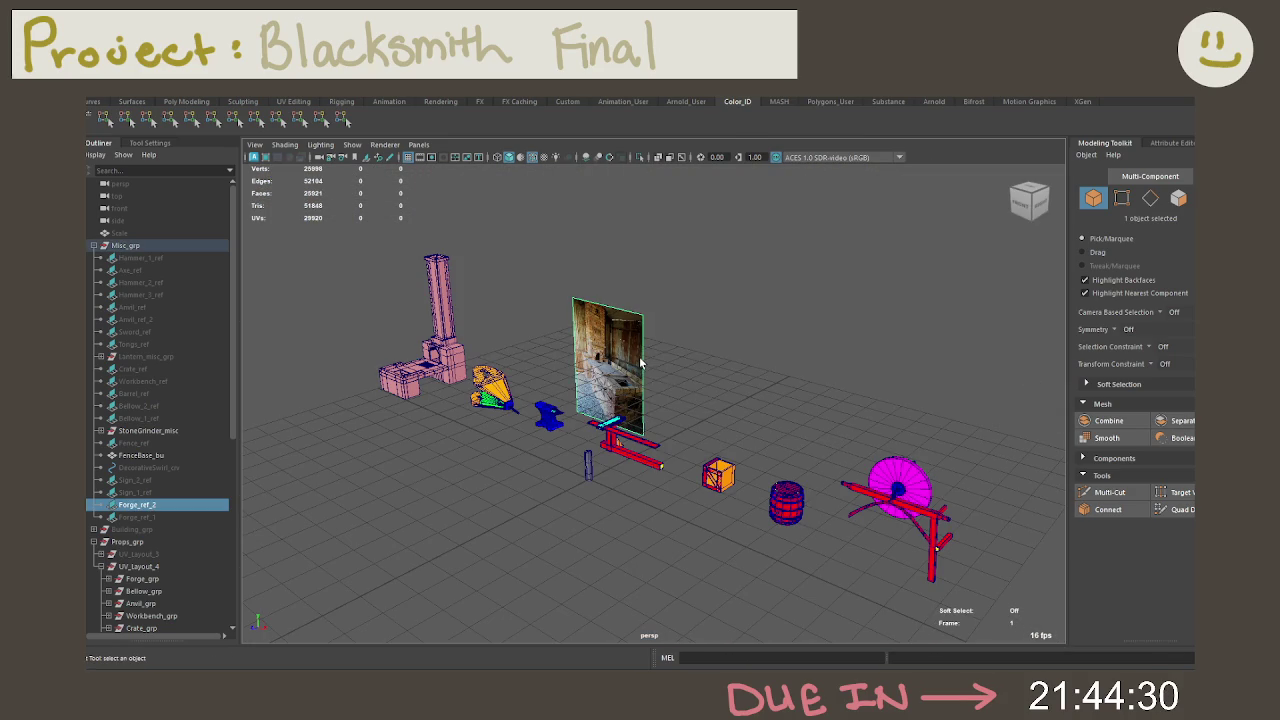
pyautogui.press('f')
pyautogui.keyDown('alt'); pyautogui.moveTo(736, 477); pyautogui.dragTo(1014, 490, button='right'); pyautogui.keyUp('alt')
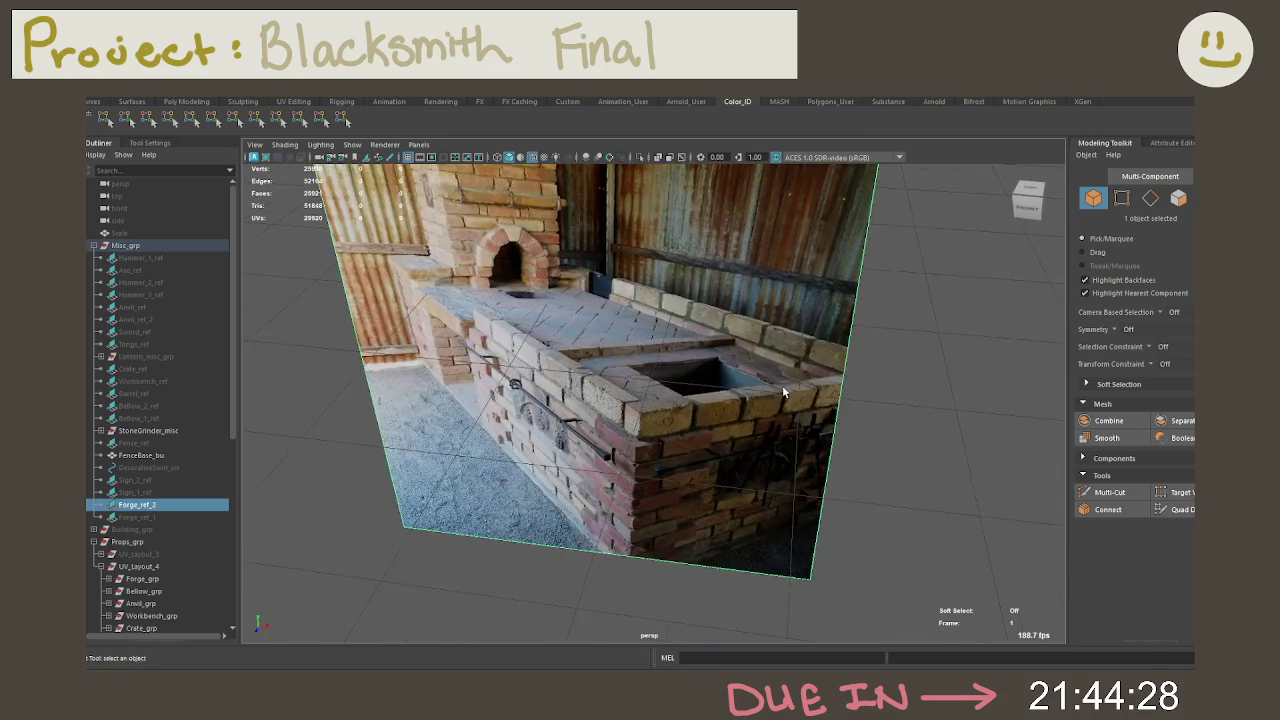
pyautogui.press('f')
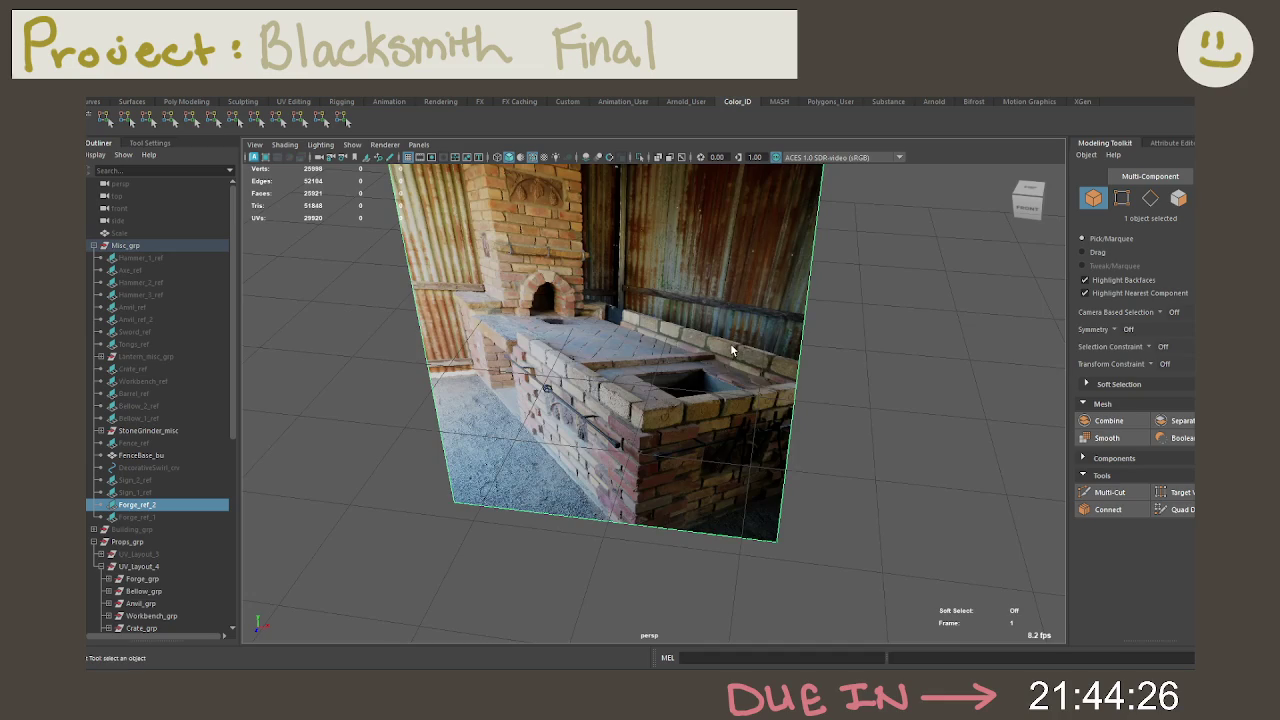
pyautogui.press('h')
# Step: Select the floor face inside the forge's top box and frame it
pyautogui.keyDown('alt'); pyautogui.moveTo(716, 357); pyautogui.dragTo(791, 447); pyautogui.keyUp('alt')
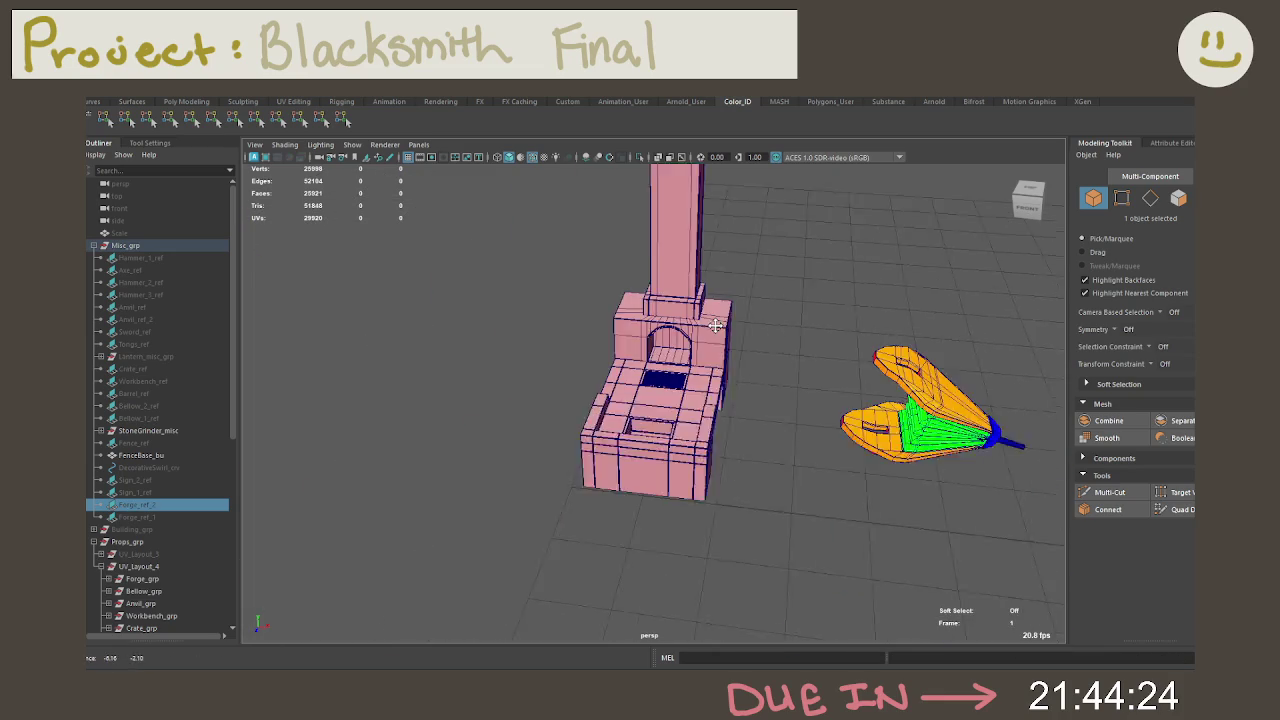
pyautogui.moveTo(791, 447)
pyautogui.keyDown('alt'); pyautogui.mouseDown(button='right')
pyautogui.moveTo(745, 360)
pyautogui.moveTo(745, 383)
pyautogui.mouseUp(button='right'); pyautogui.keyUp('alt')
pyautogui.moveTo(745, 383)
pyautogui.keyDown('alt'); pyautogui.mouseDown()
pyautogui.moveTo(641, 531)
pyautogui.moveTo(661, 526)
pyautogui.mouseUp(); pyautogui.keyUp('alt')
pyautogui.click(639, 577)
pyautogui.press('f')
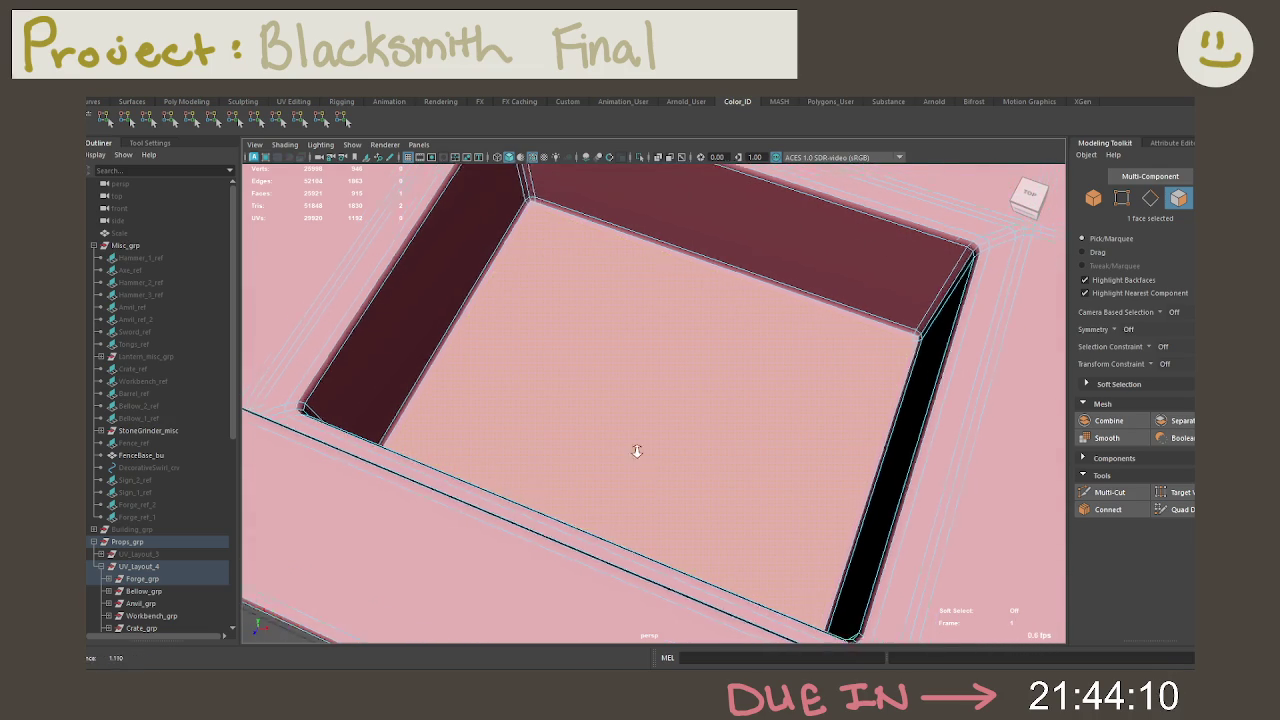
# Step: Select all the forge pieces except the grate
pyautogui.scroll(-5, 651, 466)
pyautogui.keyDown('alt'); pyautogui.moveTo(551, 374); pyautogui.dragTo(707, 375); pyautogui.keyUp('alt')
pyautogui.scroll(-5, 490, 293)
pyautogui.moveTo(623, 320); pyautogui.dragTo(700, 311, button='right')
pyautogui.scroll(5, 696, 322)
pyautogui.scroll(-5, 696, 322)
pyautogui.scroll(-3, 694, 327)
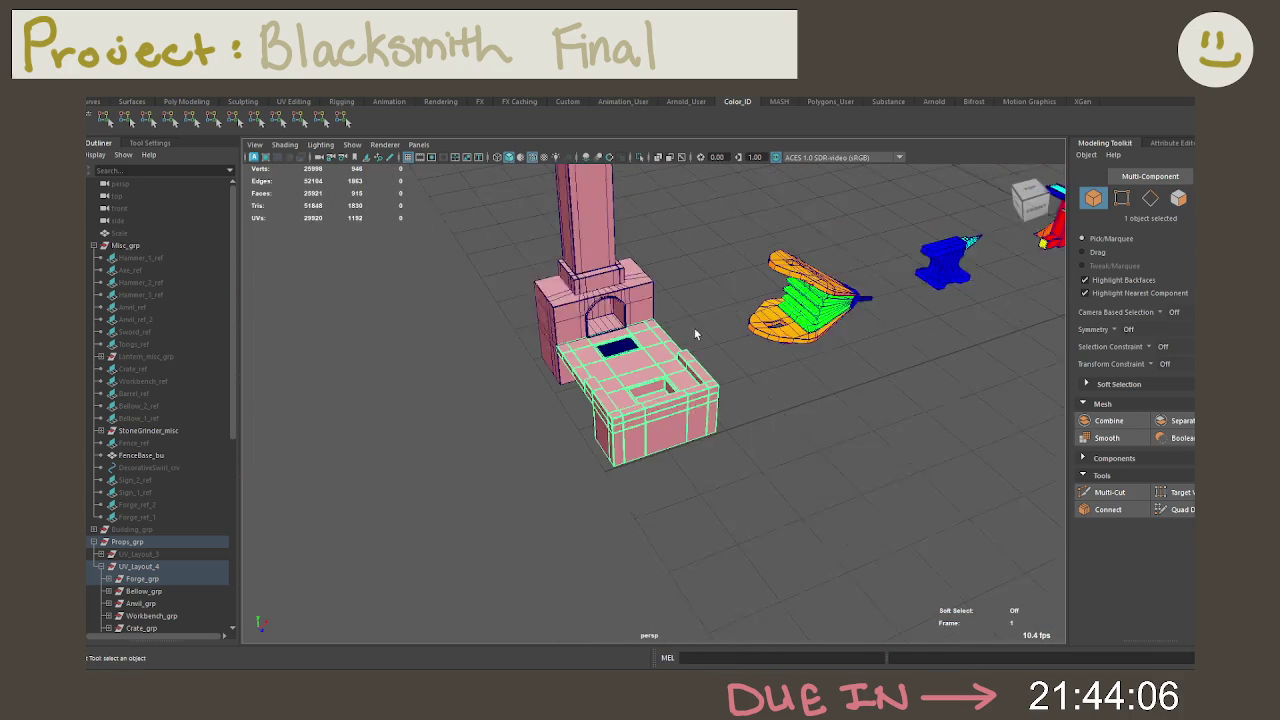
pyautogui.moveTo(737, 481); pyautogui.dragTo(557, 271)
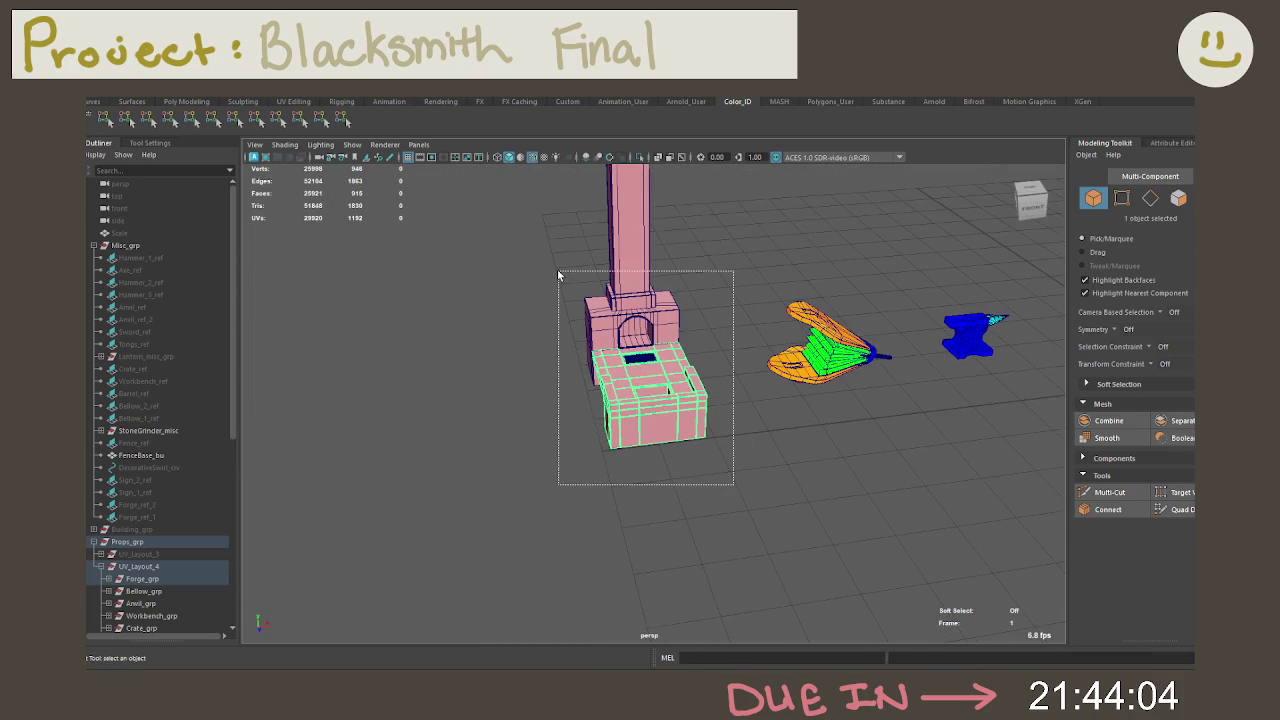
pyautogui.scroll(5, 700, 390)
pyautogui.moveTo(700, 390)
pyautogui.keyDown('alt'); pyautogui.mouseDown()
pyautogui.moveTo(717, 390)
pyautogui.moveTo(664, 279)
pyautogui.mouseUp(); pyautogui.keyUp('alt')
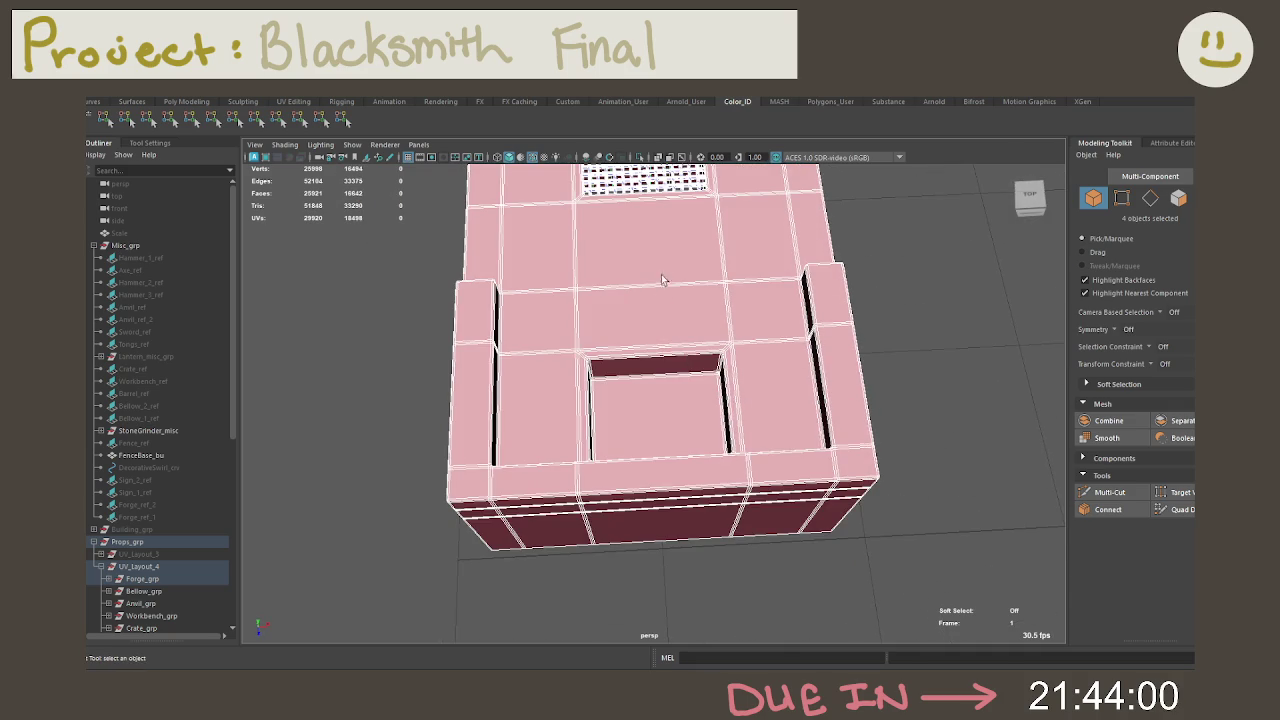
pyautogui.keyDown('ctrl'); pyautogui.click(641, 180); pyautogui.keyUp('ctrl')
# Step: Hide the FenceBase_bu post under the barrel and reselect the forge pieces
pyautogui.scroll(-5, 742, 394)
pyautogui.moveTo(742, 394)
pyautogui.keyDown('alt'); pyautogui.mouseDown()
pyautogui.moveTo(796, 446)
pyautogui.moveTo(640, 318)
pyautogui.moveTo(729, 291)
pyautogui.moveTo(700, 300)
pyautogui.mouseUp(); pyautogui.keyUp('alt')
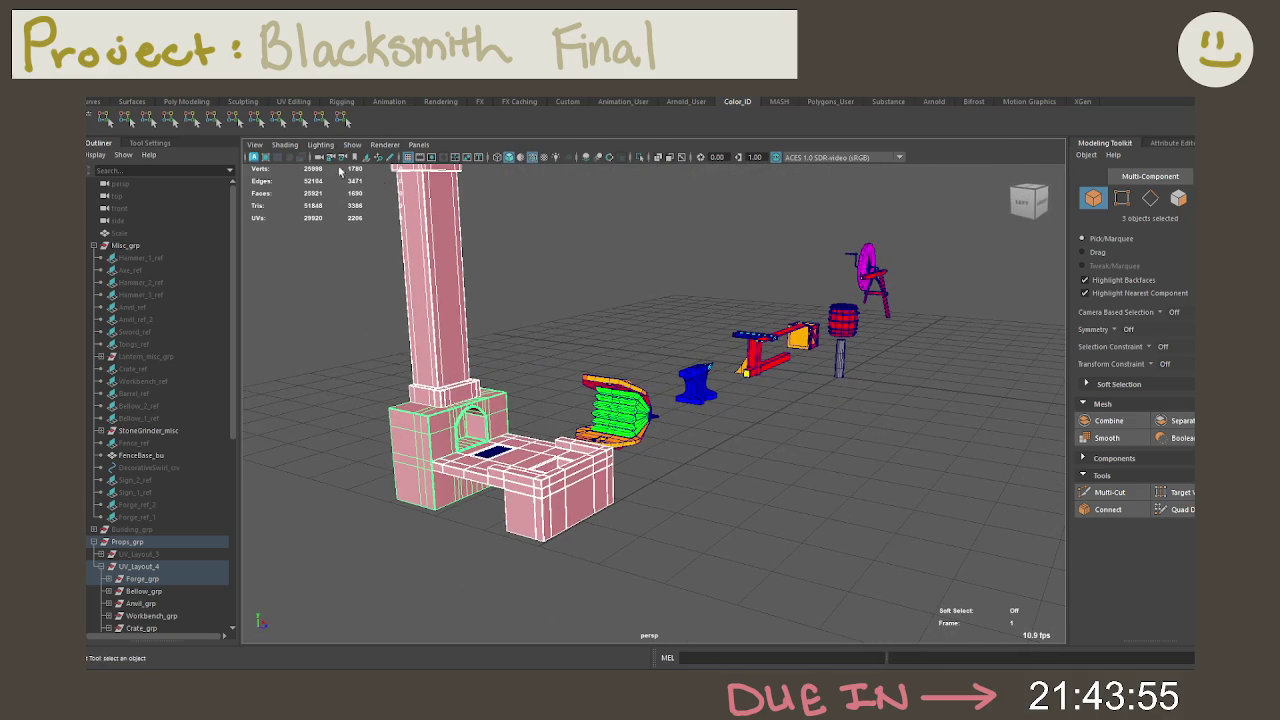
pyautogui.click(841, 361)
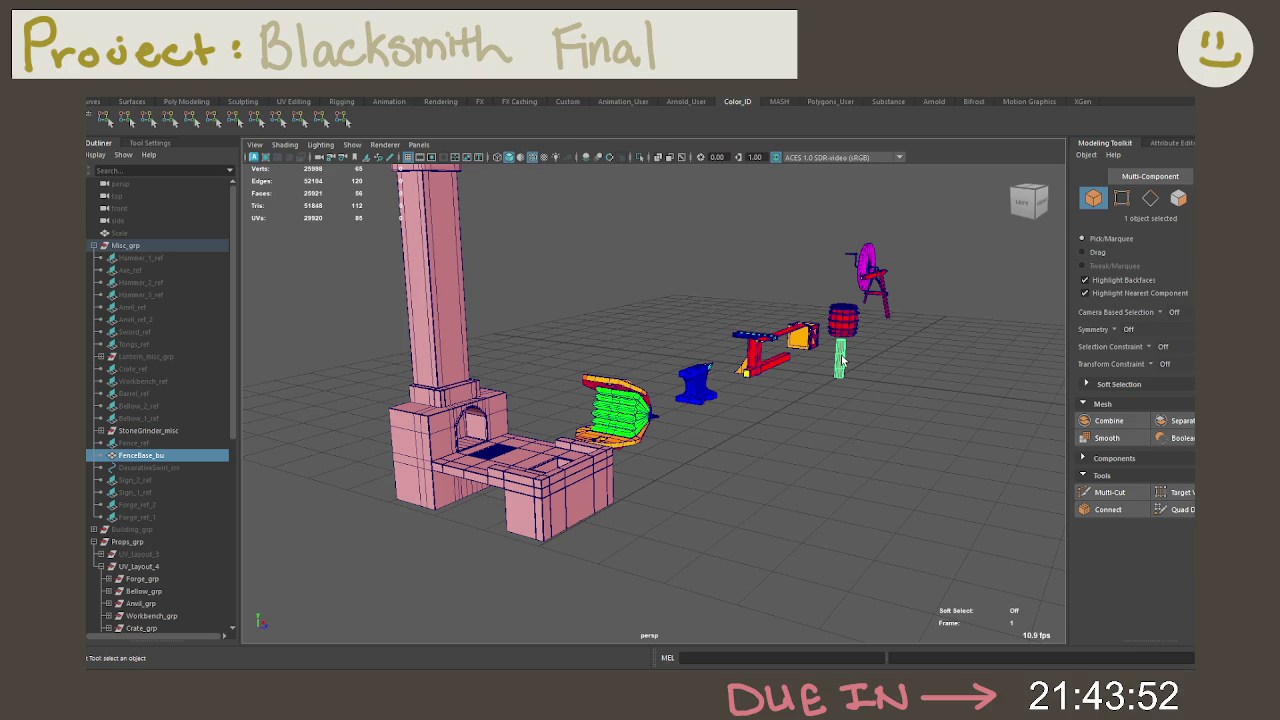
pyautogui.press('h')
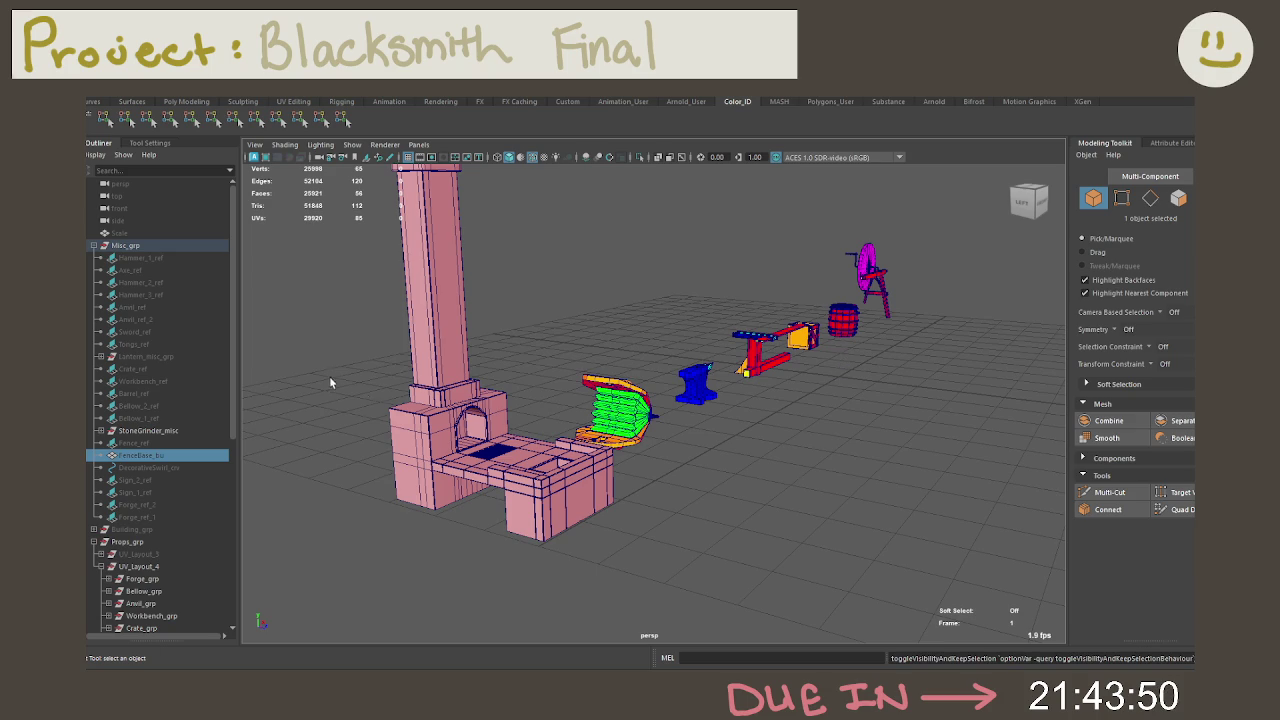
pyautogui.moveTo(718, 532)
pyautogui.keyDown('alt'); pyautogui.mouseDown()
pyautogui.moveTo(600, 529)
pyautogui.moveTo(457, 388)
pyautogui.moveTo(620, 440)
pyautogui.mouseUp(); pyautogui.keyUp('alt')
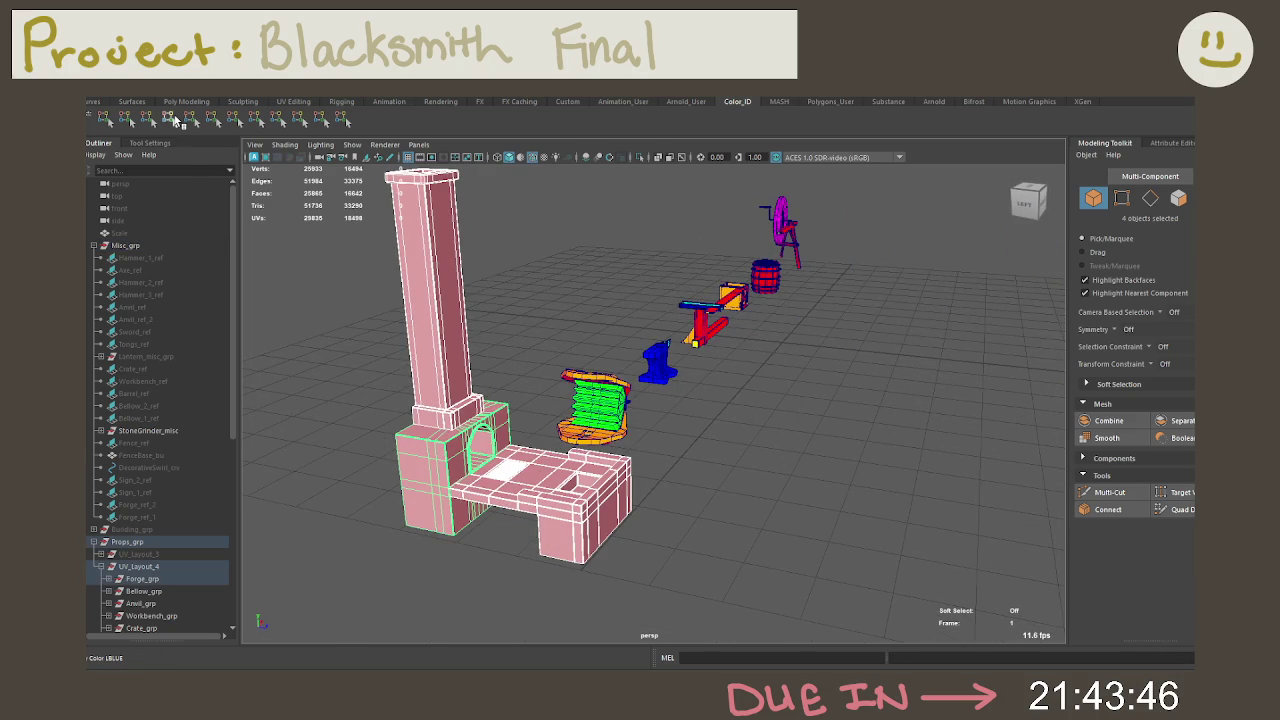
# Step: Try a dark purple ID colour on the forge, then remove it
pyautogui.click(233, 119)
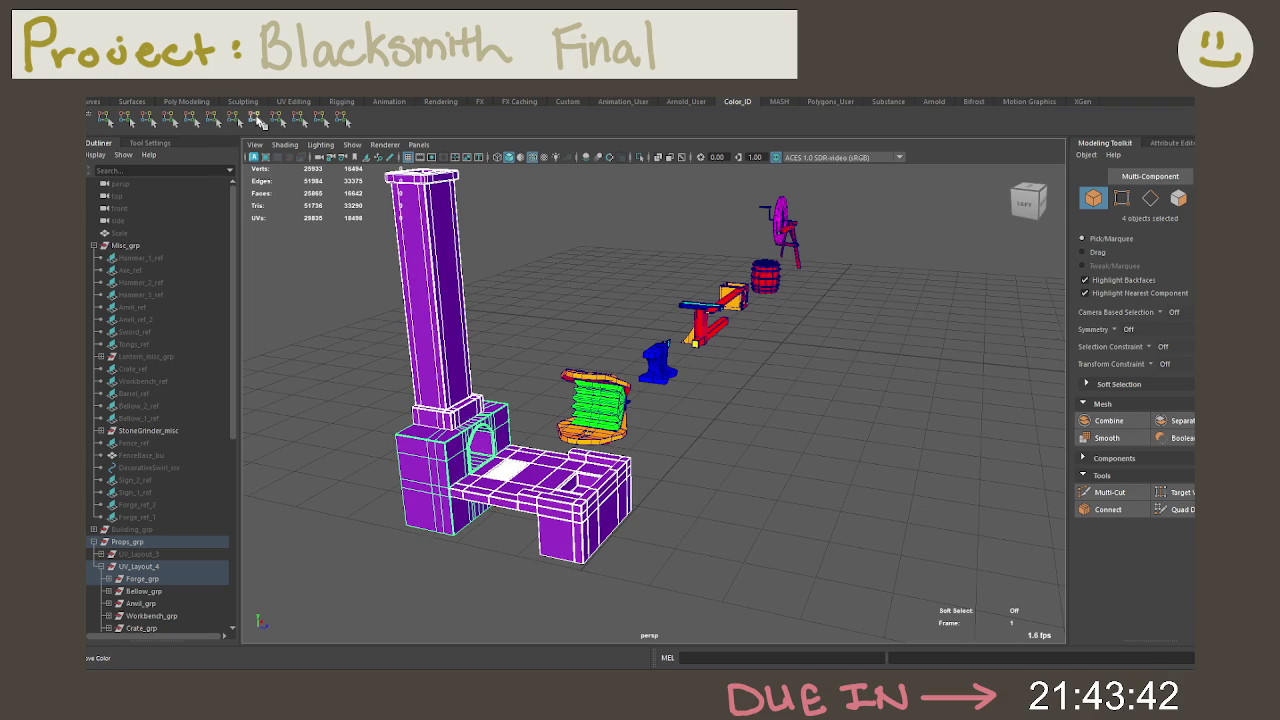
pyautogui.click(257, 121)
pyautogui.moveTo(540, 380)
pyautogui.keyDown('alt'); pyautogui.mouseDown()
pyautogui.moveTo(611, 387)
pyautogui.moveTo(586, 363)
pyautogui.moveTo(543, 366)
pyautogui.moveTo(537, 437)
pyautogui.mouseUp(); pyautogui.keyUp('alt')
pyautogui.click(586, 363)
pyautogui.moveTo(537, 437)
pyautogui.keyDown('alt'); pyautogui.mouseDown(button='right')
pyautogui.moveTo(733, 458)
pyautogui.moveTo(675, 521)
pyautogui.mouseUp(button='right'); pyautogui.keyUp('alt')
pyautogui.moveTo(675, 521); pyautogui.dragTo(648, 485)
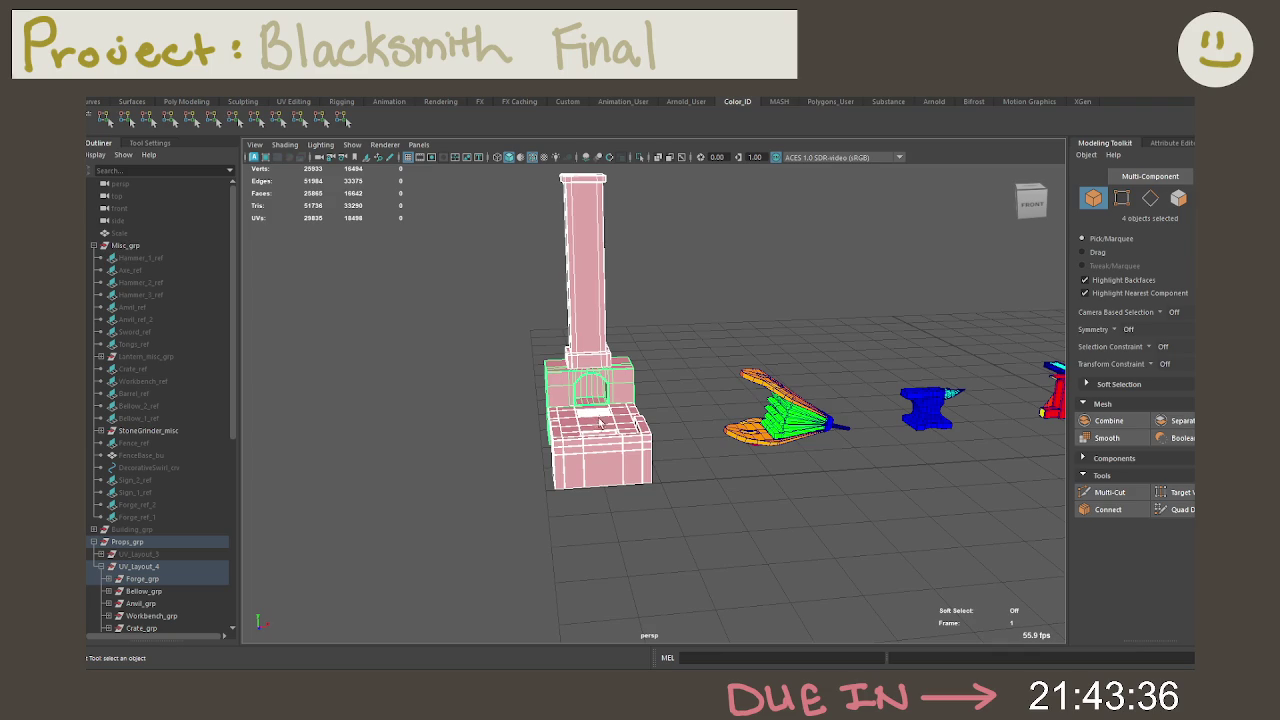
# Step: Reselect all the forge pieces
pyautogui.scroll(2, 600, 425)
pyautogui.keyDown('alt'); pyautogui.moveTo(600, 425); pyautogui.dragTo(800, 490); pyautogui.keyUp('alt')
pyautogui.scroll(4, 700, 470)
pyautogui.scroll(4, 886, 506)
pyautogui.scroll(-4, 886, 506)
pyautogui.scroll(-2, 597, 350)
pyautogui.moveTo(597, 350)
pyautogui.keyDown('alt'); pyautogui.mouseDown()
pyautogui.moveTo(720, 569)
pyautogui.moveTo(460, 269)
pyautogui.mouseUp(); pyautogui.keyUp('alt')
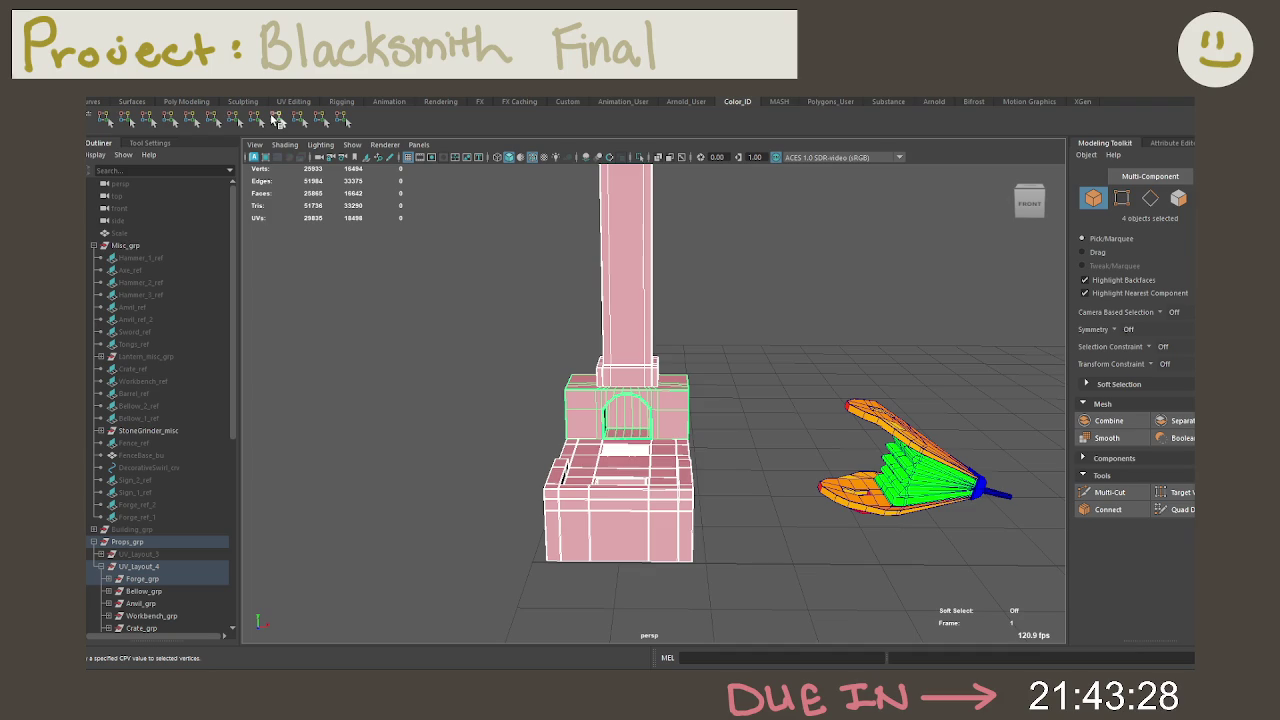
# Step: Try orange and pink ID colours on the forge, settling on green
pyautogui.click(277, 119)
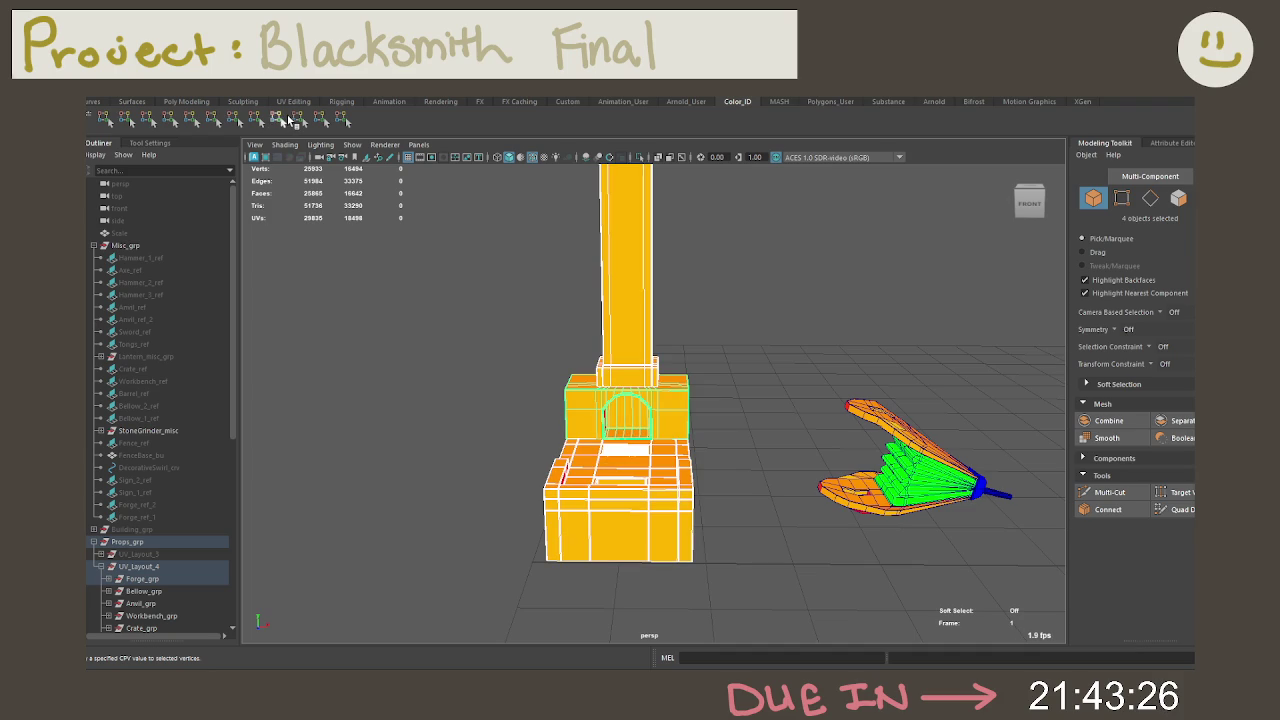
pyautogui.click(298, 119)
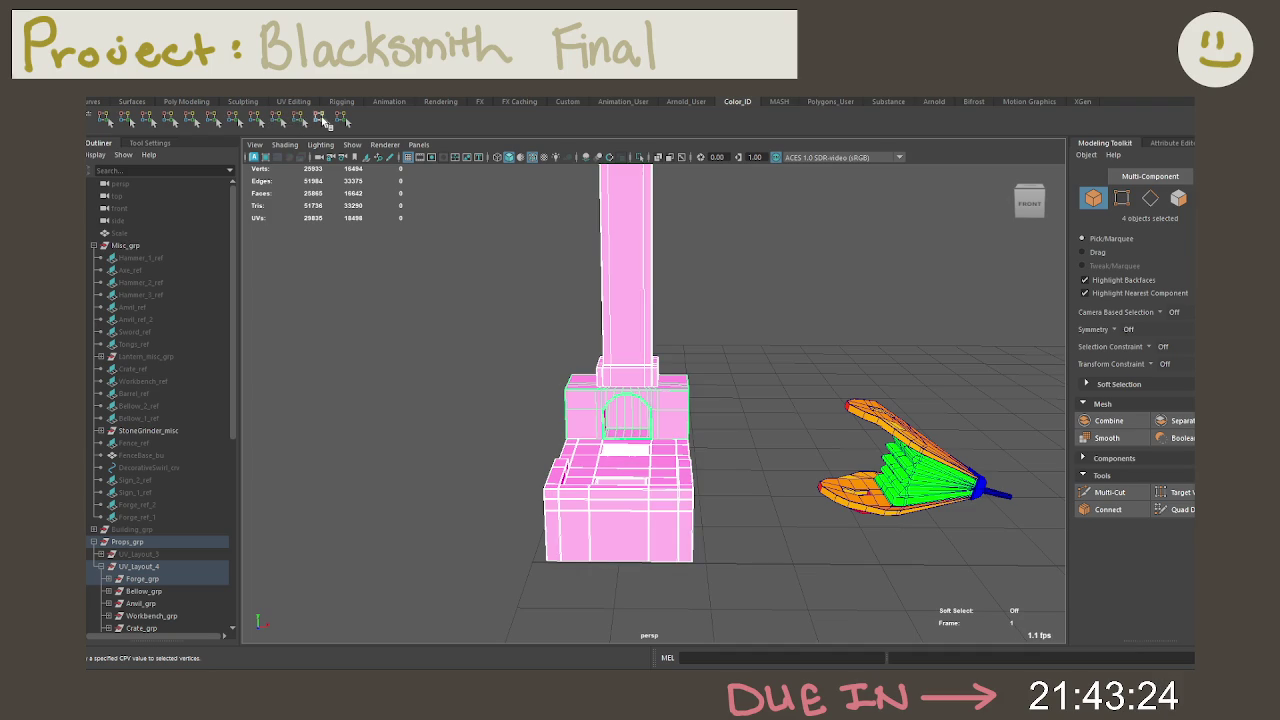
pyautogui.click(342, 119)
pyautogui.keyDown('alt'); pyautogui.moveTo(543, 322); pyautogui.dragTo(649, 292, button='middle'); pyautogui.keyUp('alt')
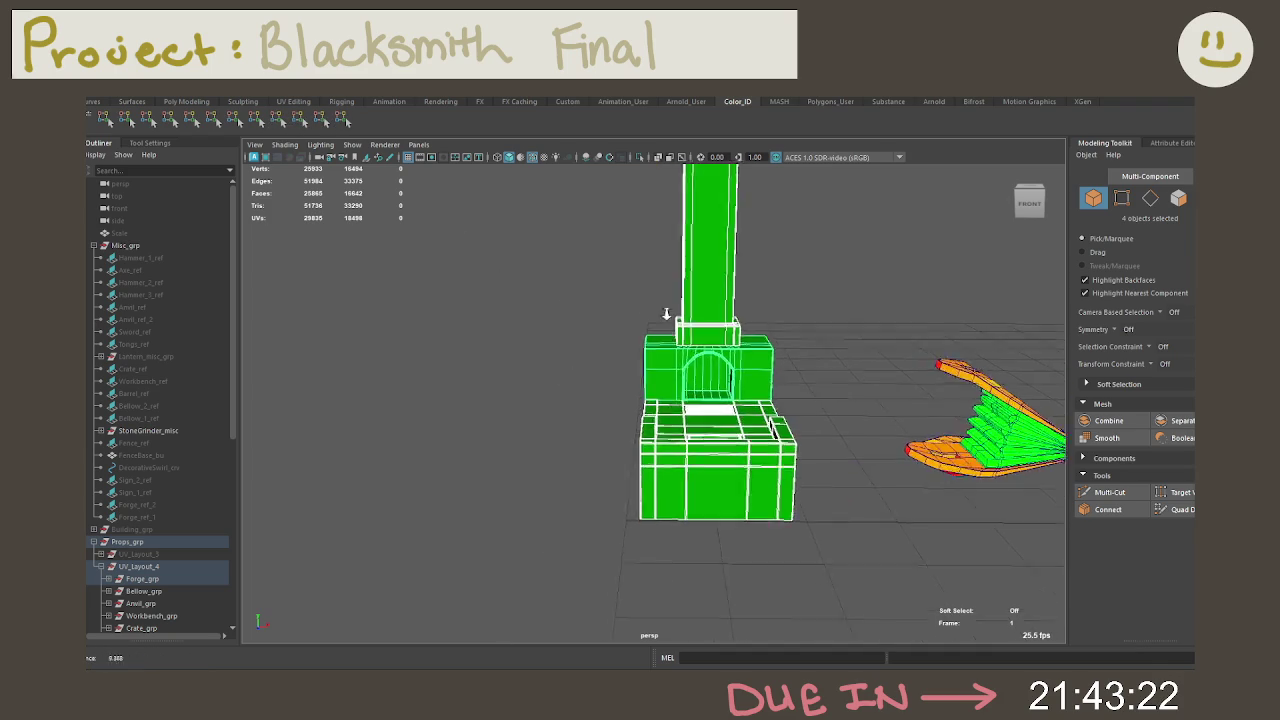
pyautogui.press('f')
# Step: Select the square floor face inside the forge's top box
pyautogui.keyDown('alt'); pyautogui.moveTo(649, 292); pyautogui.dragTo(665, 456); pyautogui.keyUp('alt')
pyautogui.moveTo(666, 320); pyautogui.dragTo(667, 348, button='right')
pyautogui.click(660, 452)
# Step: Grow the selection to the box's inner walls and recolour those faces magenta
pyautogui.hotkey('shift', '.')
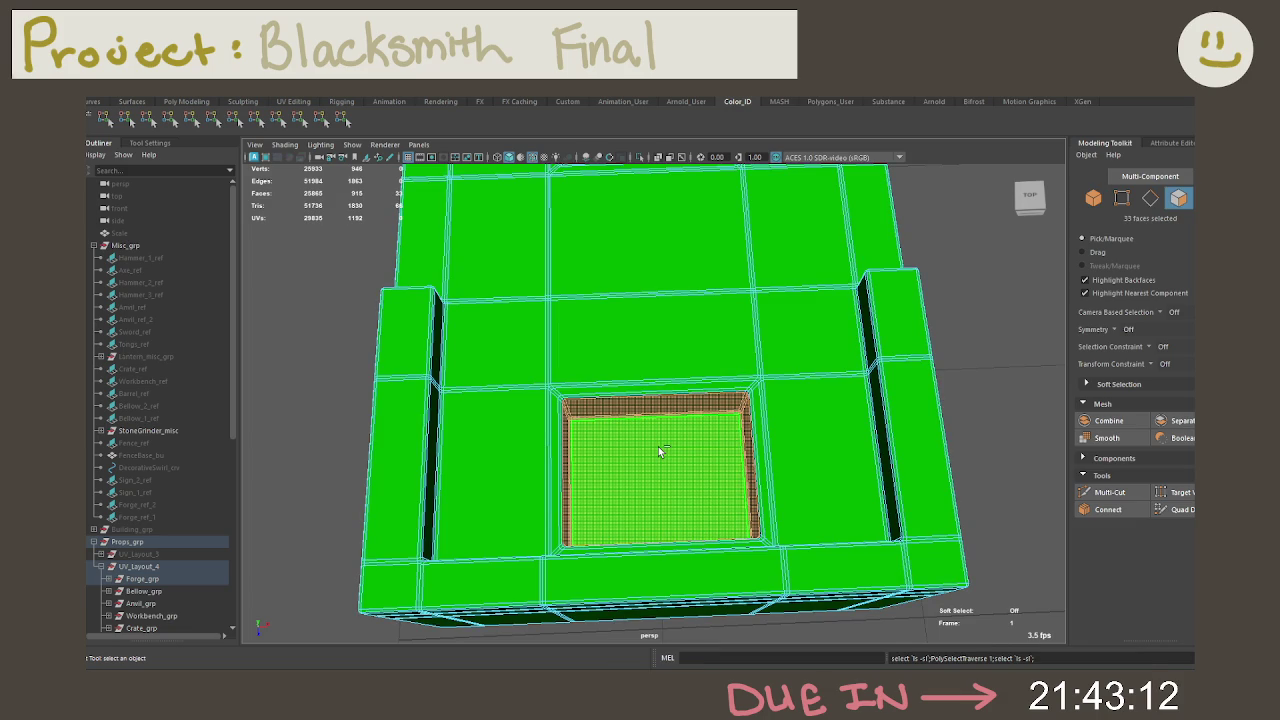
pyautogui.moveTo(658, 446)
pyautogui.keyDown('alt'); pyautogui.mouseDown()
pyautogui.moveTo(580, 357)
pyautogui.moveTo(730, 372)
pyautogui.moveTo(786, 434)
pyautogui.moveTo(711, 294)
pyautogui.mouseUp(); pyautogui.keyUp('alt')
pyautogui.scroll(-5, 786, 434)
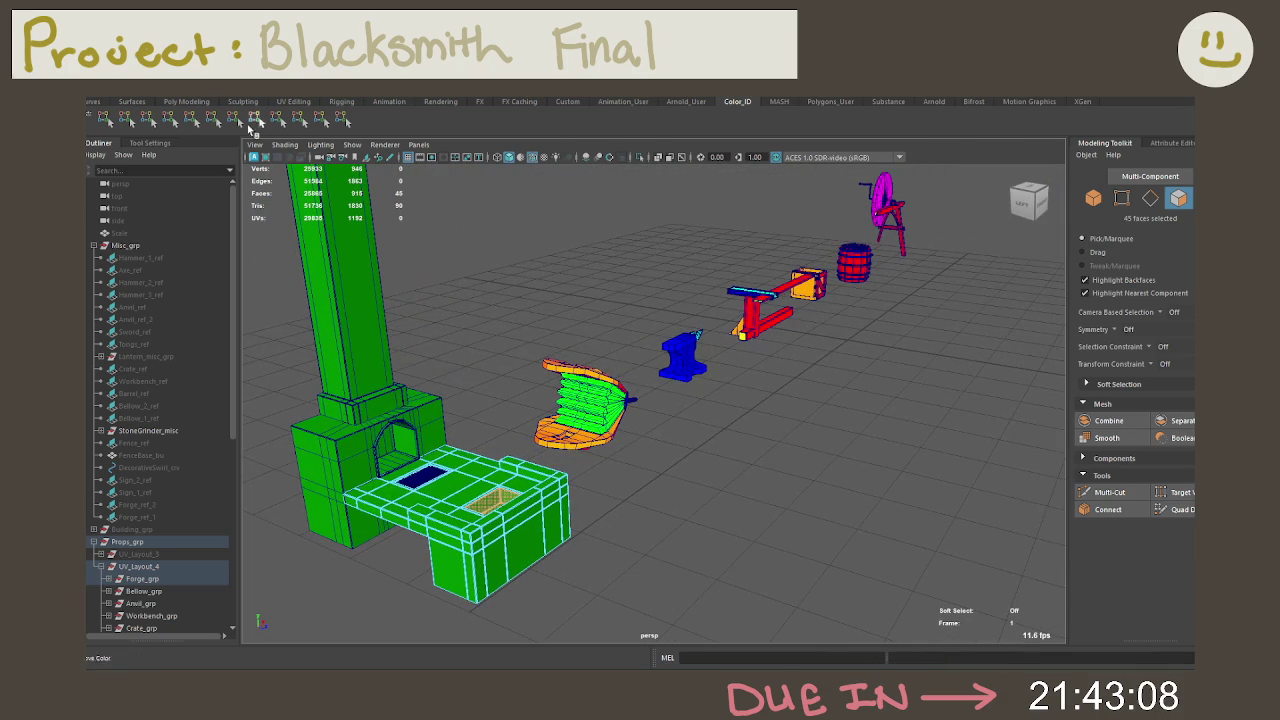
pyautogui.click(194, 121)
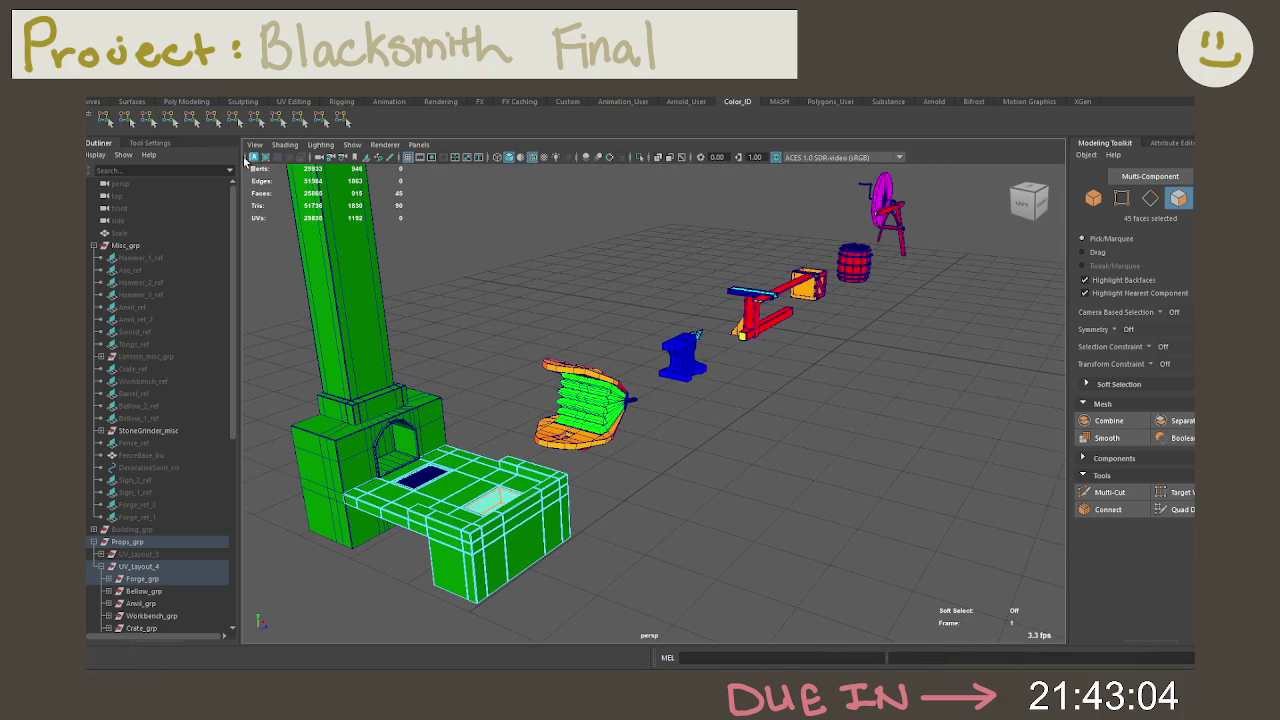
# Step: Frame the grate faces, give them the dark blue ID colour, then deselect
pyautogui.keyDown('alt'); pyautogui.moveTo(394, 306); pyautogui.dragTo(438, 399); pyautogui.keyUp('alt')
pyautogui.moveTo(438, 399); pyautogui.dragTo(490, 300, button='right')
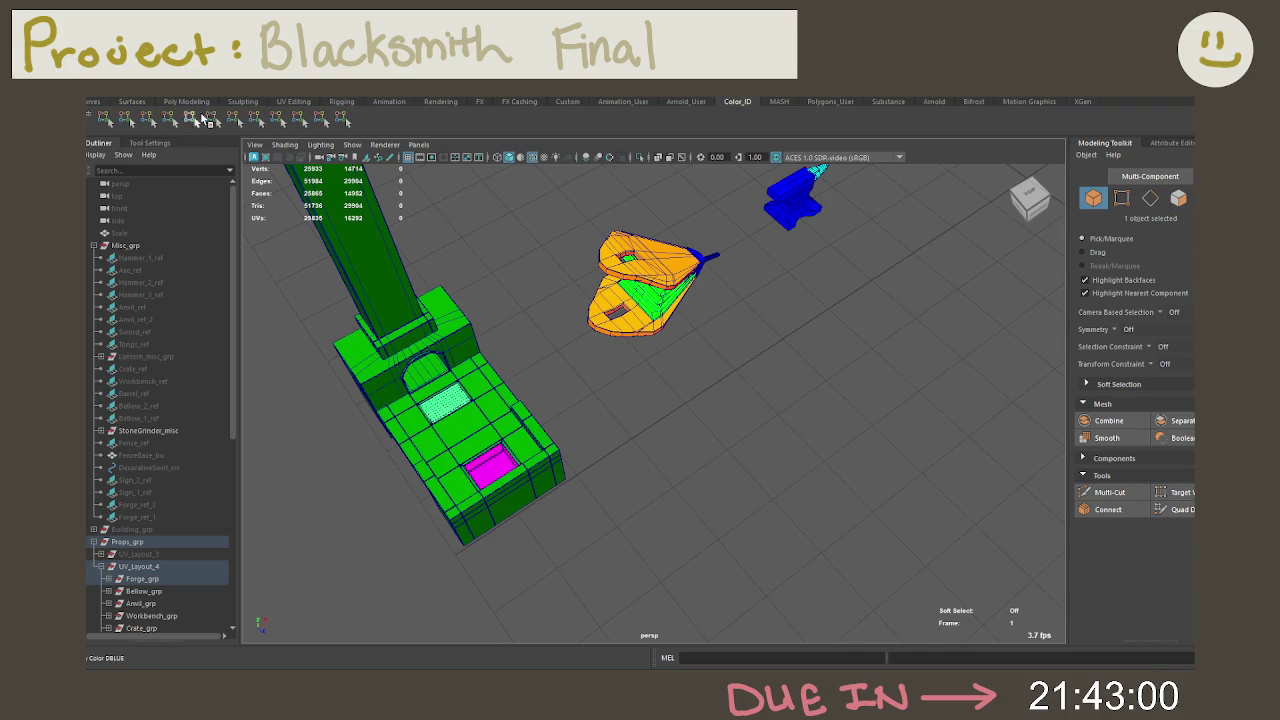
pyautogui.press('f')
pyautogui.click(345, 117)
pyautogui.press('[')
pyautogui.press('[')
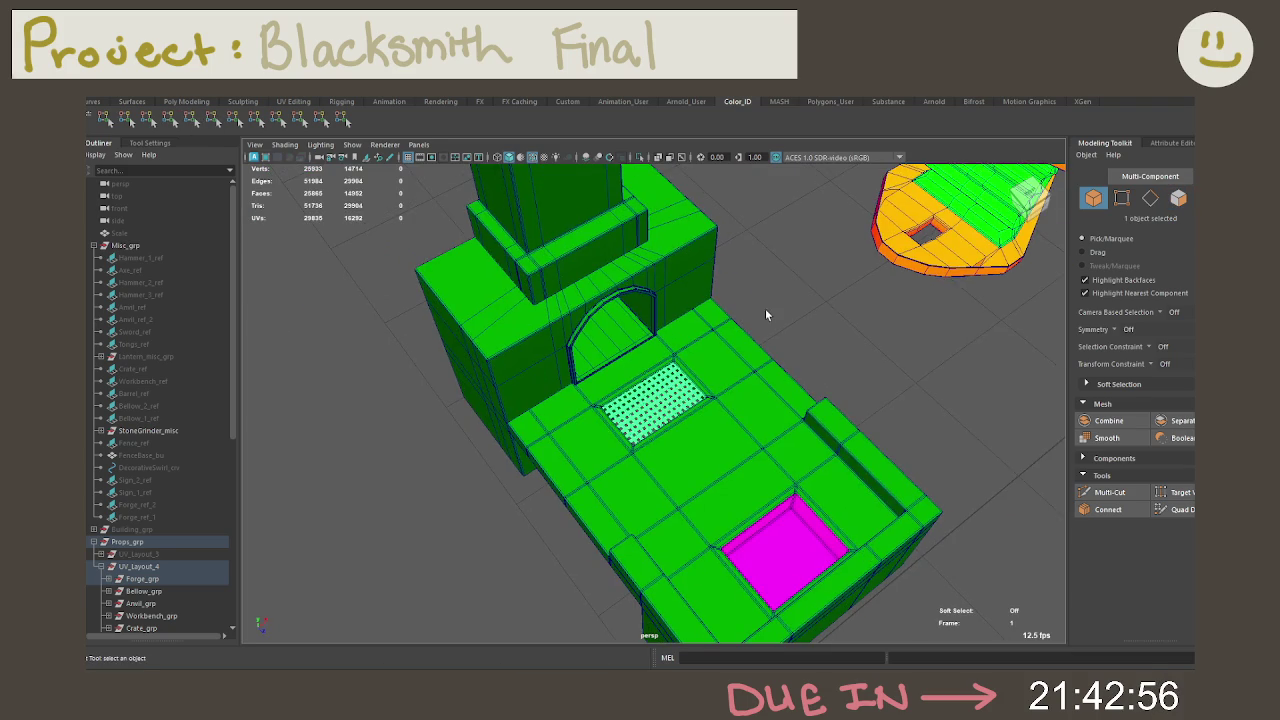
pyautogui.click(761, 310)
pyautogui.keyDown('alt'); pyautogui.moveTo(761, 310); pyautogui.dragTo(652, 263); pyautogui.keyUp('alt')
pyautogui.keyDown('alt'); pyautogui.moveTo(652, 263); pyautogui.dragTo(800, 360, button='right'); pyautogui.keyUp('alt')
pyautogui.keyDown('alt'); pyautogui.moveTo(800, 360); pyautogui.dragTo(673, 447); pyautogui.keyUp('alt')
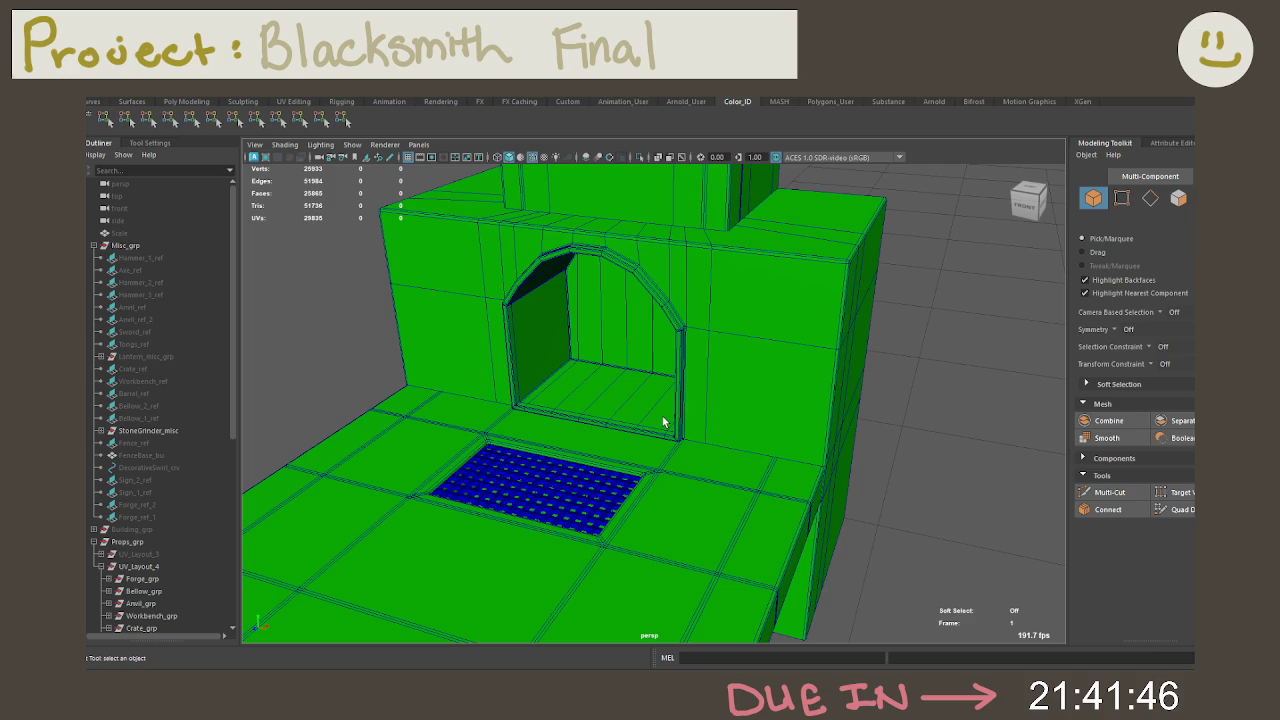
pyautogui.moveTo(666, 420)
pyautogui.keyDown('alt'); pyautogui.mouseDown()
pyautogui.moveTo(623, 414)
pyautogui.moveTo(654, 444)
pyautogui.moveTo(669, 500)
pyautogui.moveTo(714, 509)
pyautogui.moveTo(700, 486)
pyautogui.moveTo(624, 484)
pyautogui.moveTo(640, 434)
pyautogui.mouseUp(); pyautogui.keyUp('alt')
pyautogui.moveTo(637, 316); pyautogui.dragTo(725, 322, button='right')
pyautogui.scroll(-5, 728, 408)
pyautogui.keyDown('alt'); pyautogui.moveTo(560, 320); pyautogui.dragTo(570, 401); pyautogui.keyUp('alt')
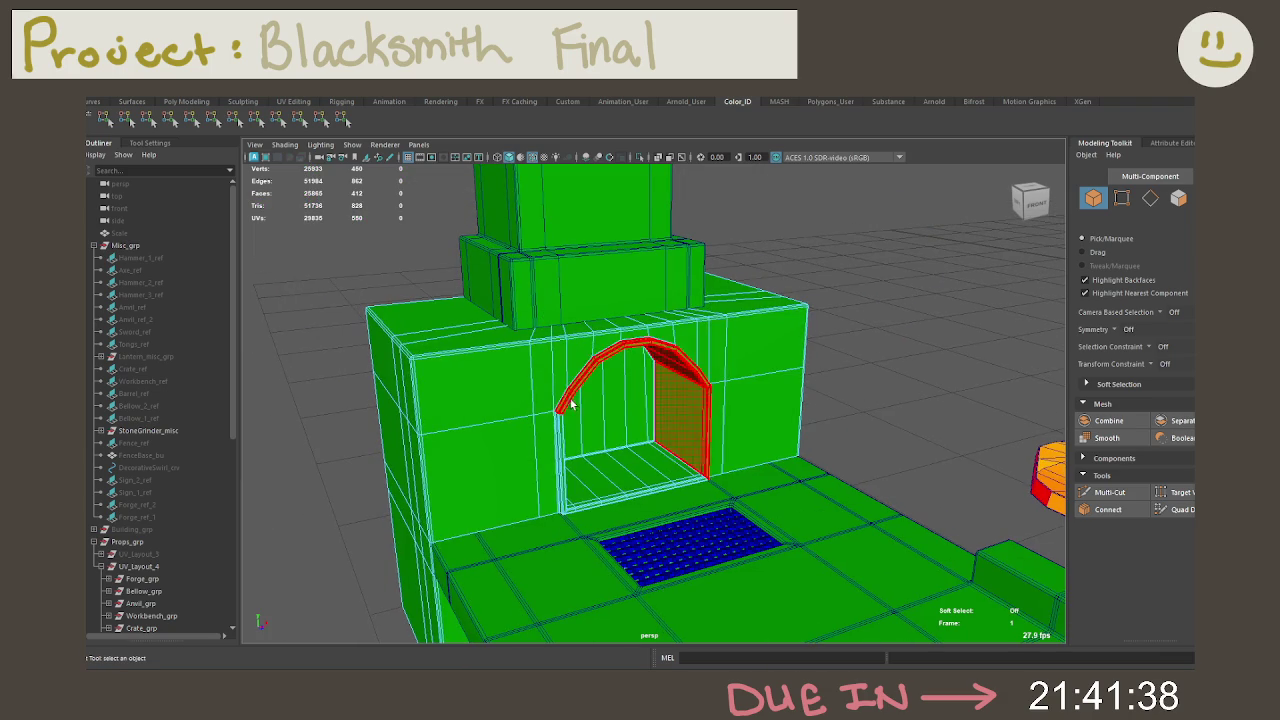
pyautogui.click(553, 440)
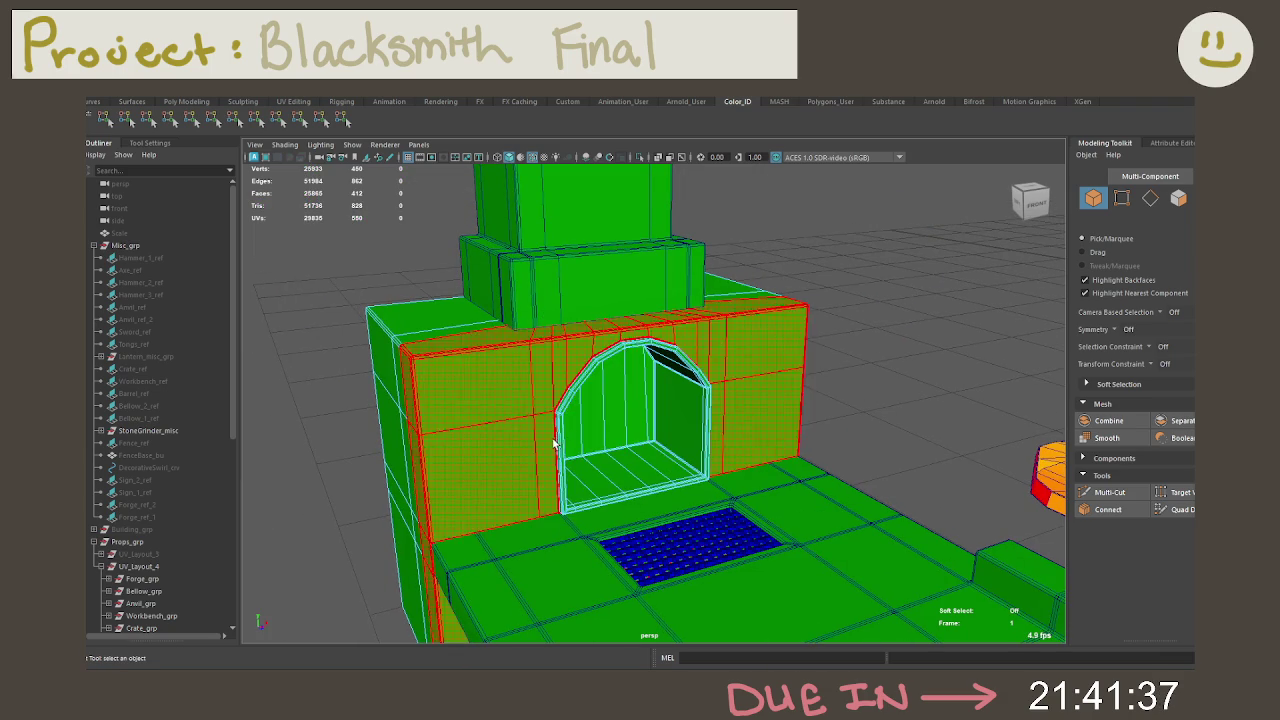
pyautogui.moveTo(511, 395)
pyautogui.keyDown('alt'); pyautogui.mouseDown()
pyautogui.moveTo(612, 458)
pyautogui.moveTo(649, 423)
pyautogui.moveTo(540, 423)
pyautogui.mouseUp(); pyautogui.keyUp('alt')
pyautogui.click(635, 432)
pyautogui.click(540, 423)
pyautogui.click(583, 414)
pyautogui.click(521, 417)
pyautogui.click(594, 420)
pyautogui.press('F8')
pyautogui.click(712, 479)
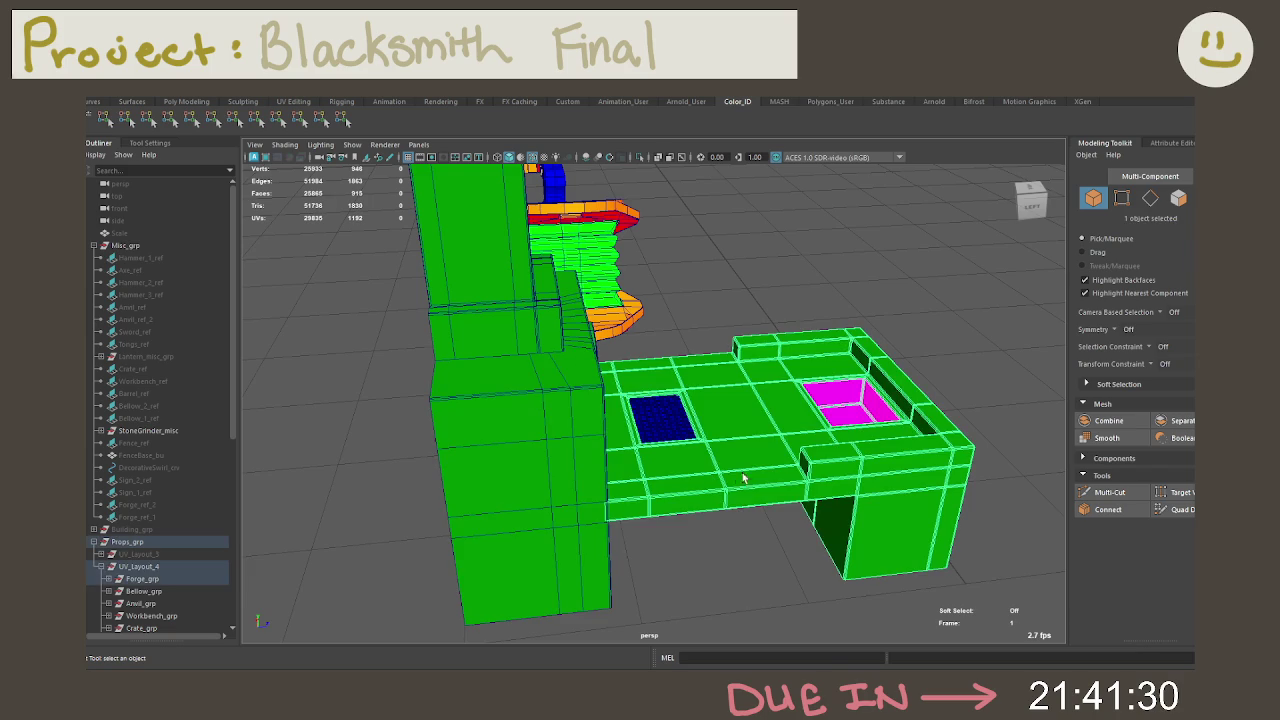
pyautogui.rightClick(775, 318)
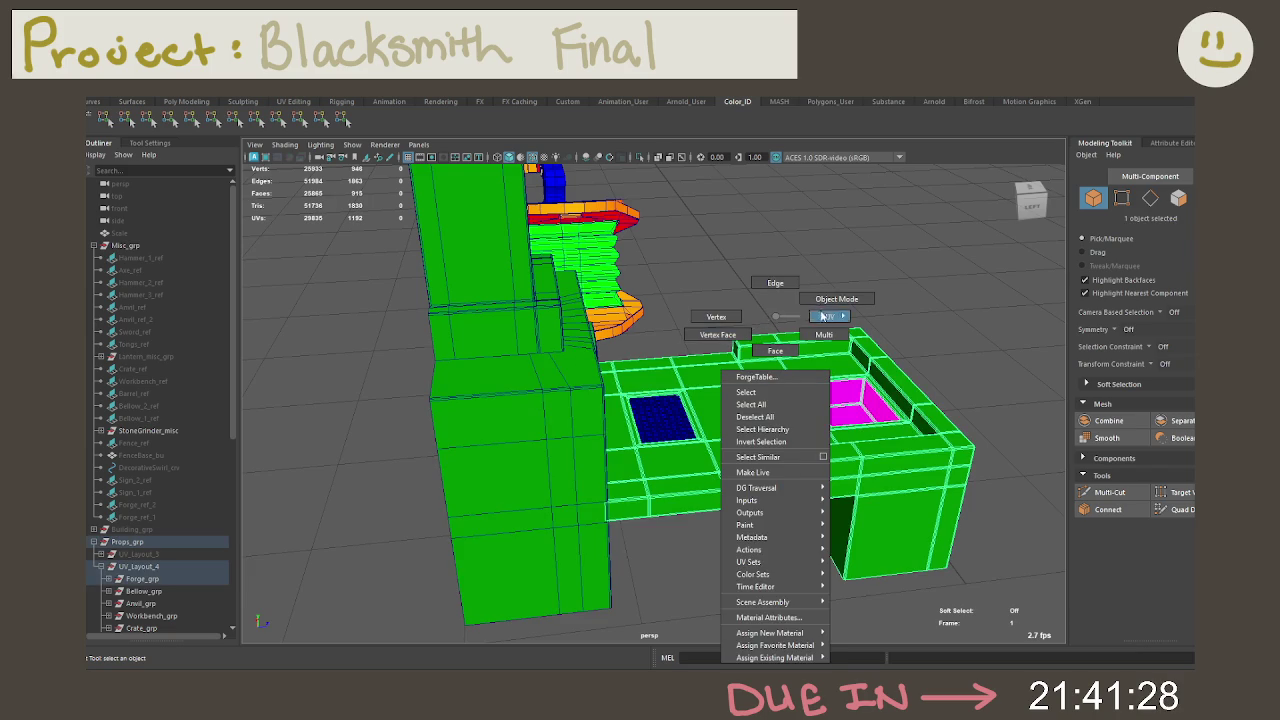
pyautogui.click(775, 350)
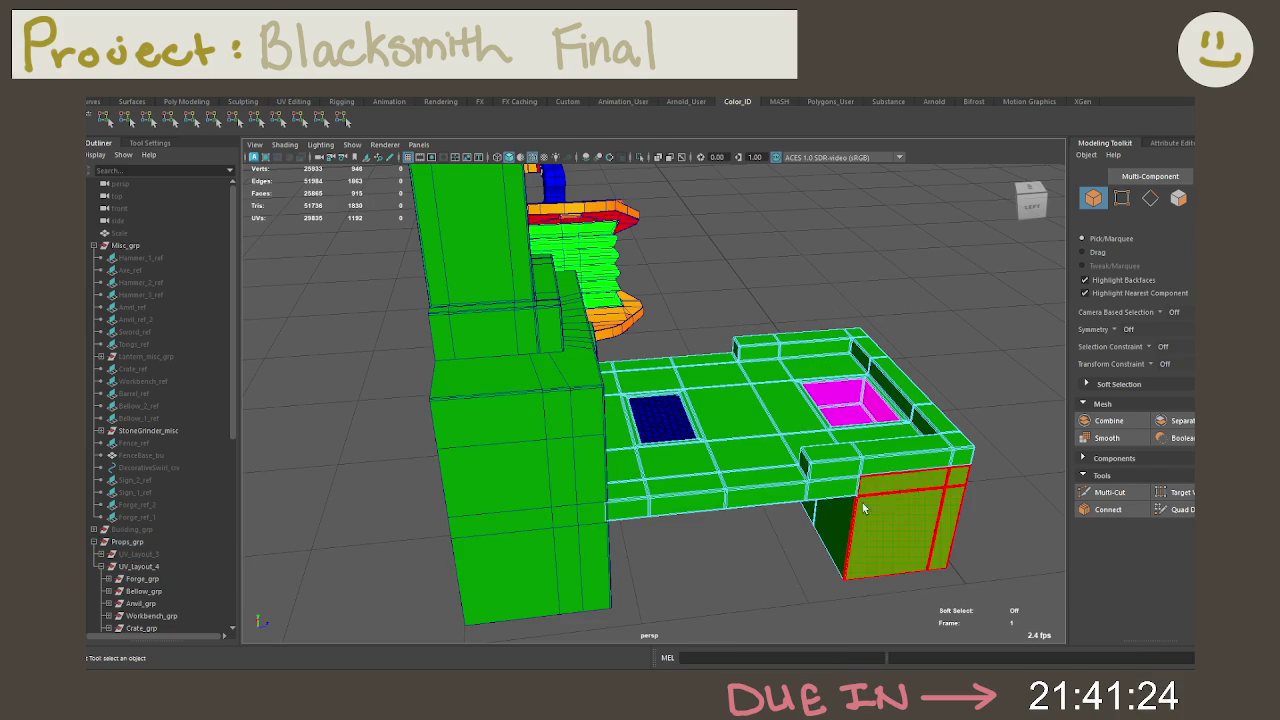
pyautogui.moveTo(881, 492)
pyautogui.keyDown('alt'); pyautogui.mouseDown()
pyautogui.moveTo(825, 398)
pyautogui.moveTo(753, 458)
pyautogui.mouseUp(); pyautogui.keyUp('alt')
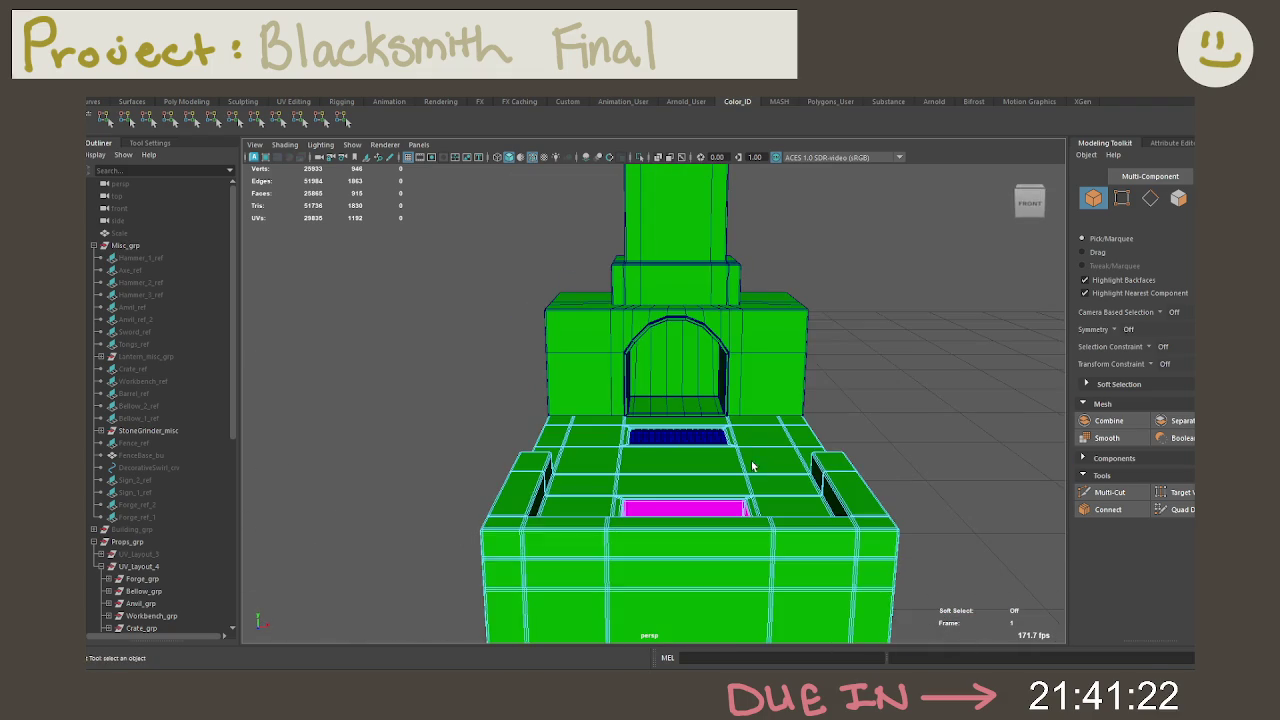
pyautogui.keyDown('alt'); pyautogui.moveTo(724, 537); pyautogui.dragTo(825, 368); pyautogui.keyUp('alt')
pyautogui.moveTo(825, 368); pyautogui.dragTo(826, 333, button='right')
pyautogui.keyDown('alt'); pyautogui.moveTo(826, 333); pyautogui.dragTo(779, 340); pyautogui.keyUp('alt')
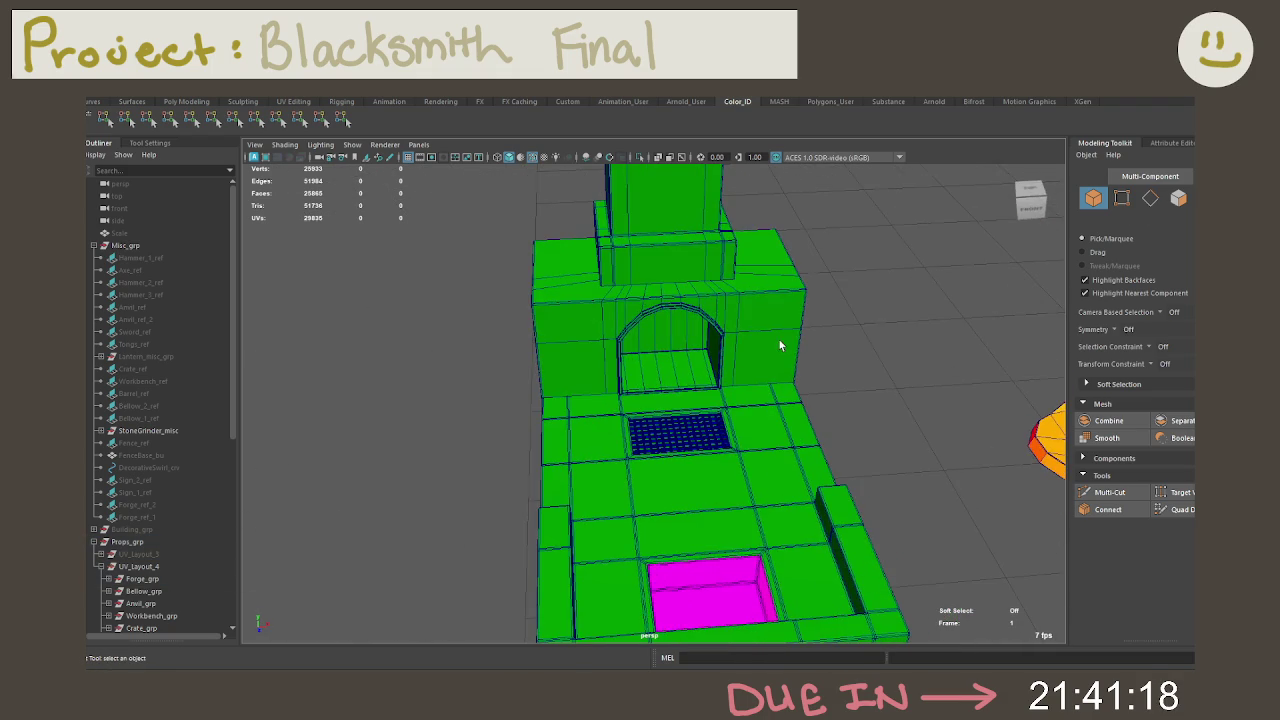
pyautogui.keyDown('alt'); pyautogui.moveTo(660, 346); pyautogui.dragTo(691, 363); pyautogui.keyUp('alt')
pyautogui.moveTo(691, 363); pyautogui.dragTo(697, 345, button='right')
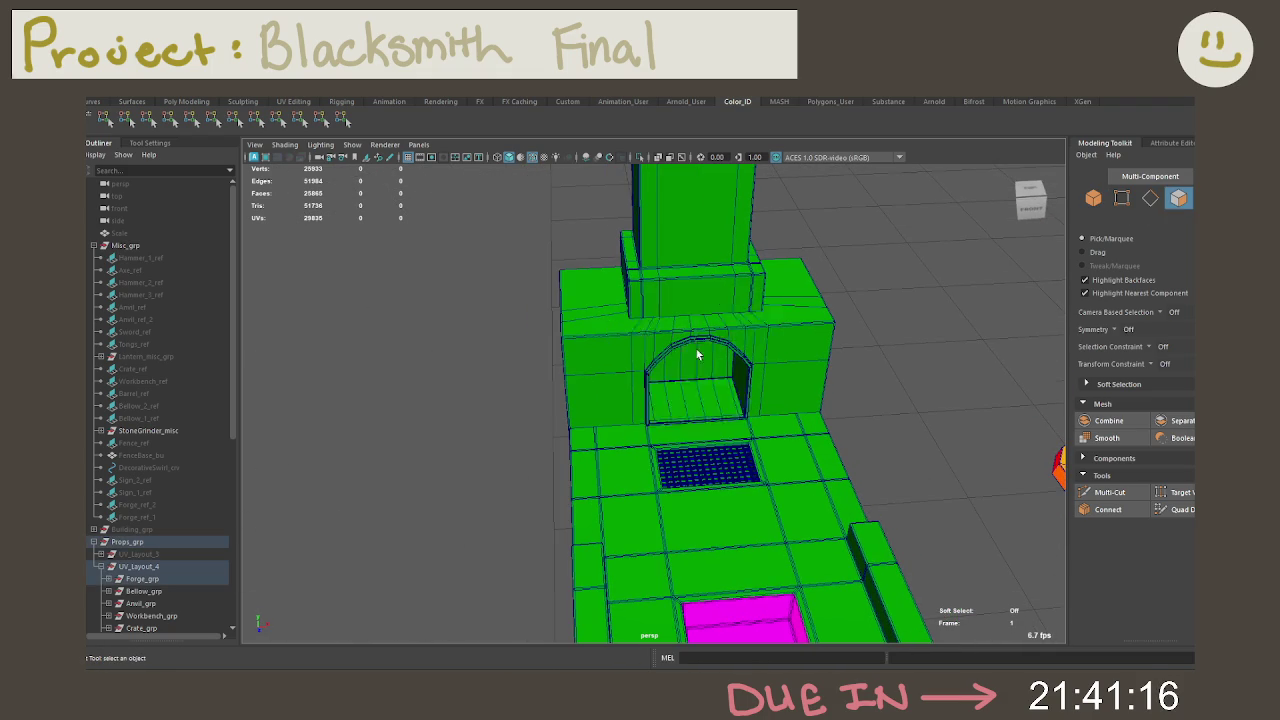
pyautogui.scroll(5, 691, 390)
pyautogui.click(691, 390)
pyautogui.moveTo(726, 400)
pyautogui.keyDown('alt'); pyautogui.mouseDown()
pyautogui.moveTo(692, 345)
pyautogui.moveTo(585, 345)
pyautogui.mouseUp(); pyautogui.keyUp('alt')
# Step: Select the arch interior faces: the floor-and-wall loop, grown, plus both inner side strips
pyautogui.keyDown('shift'); pyautogui.click(585, 345); pyautogui.keyUp('shift')
pyautogui.keyDown('shift'); pyautogui.doubleClick(585, 345); pyautogui.keyUp('shift')
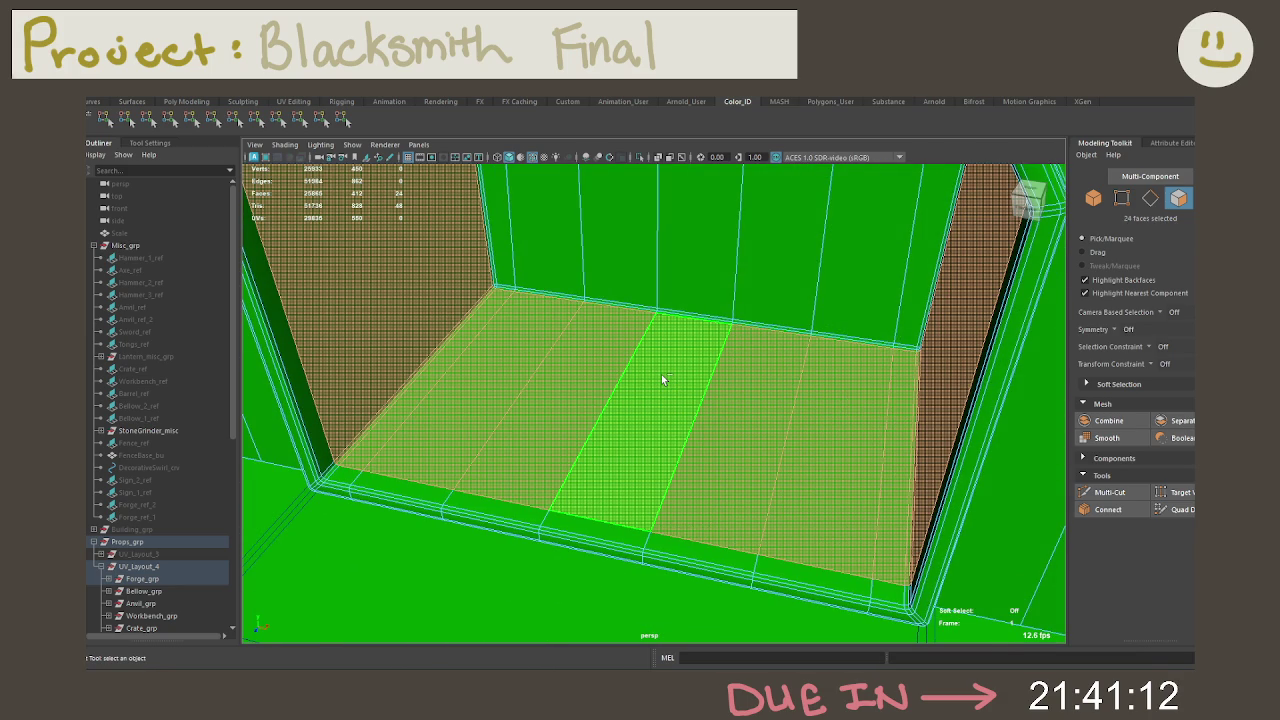
pyautogui.hotkey('shift', '.')
pyautogui.hotkey('shift', '.')
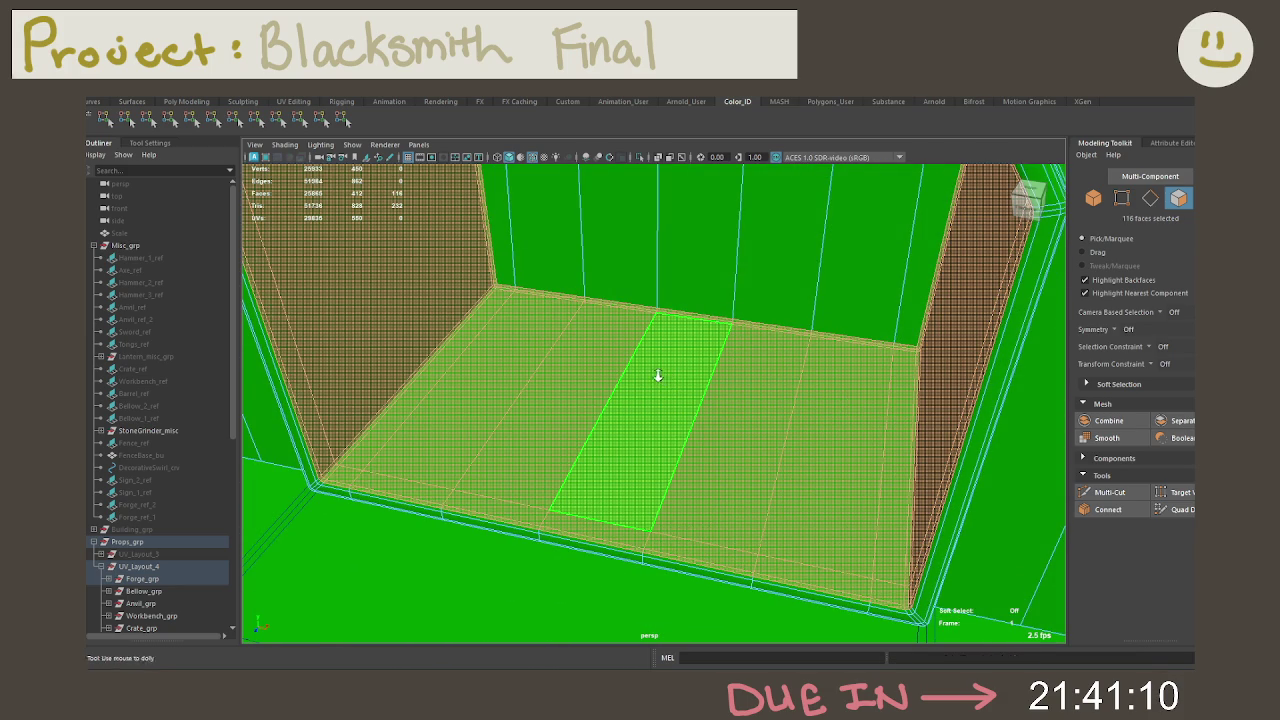
pyautogui.scroll(-3, 658, 379)
pyautogui.moveTo(657, 349)
pyautogui.keyDown('alt'); pyautogui.mouseDown()
pyautogui.moveTo(666, 314)
pyautogui.moveTo(689, 423)
pyautogui.mouseUp(); pyautogui.keyUp('alt')
pyautogui.scroll(-2, 598, 287)
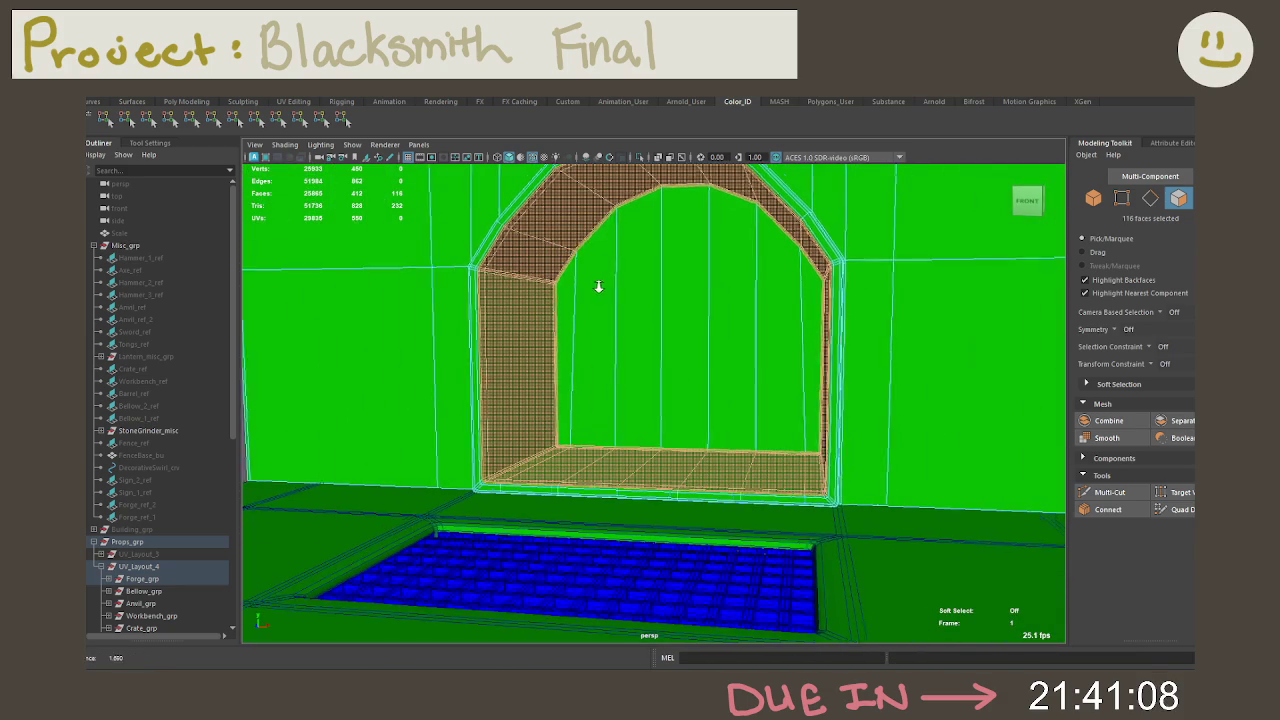
pyautogui.keyDown('shift'); pyautogui.click(567, 310); pyautogui.keyUp('shift')
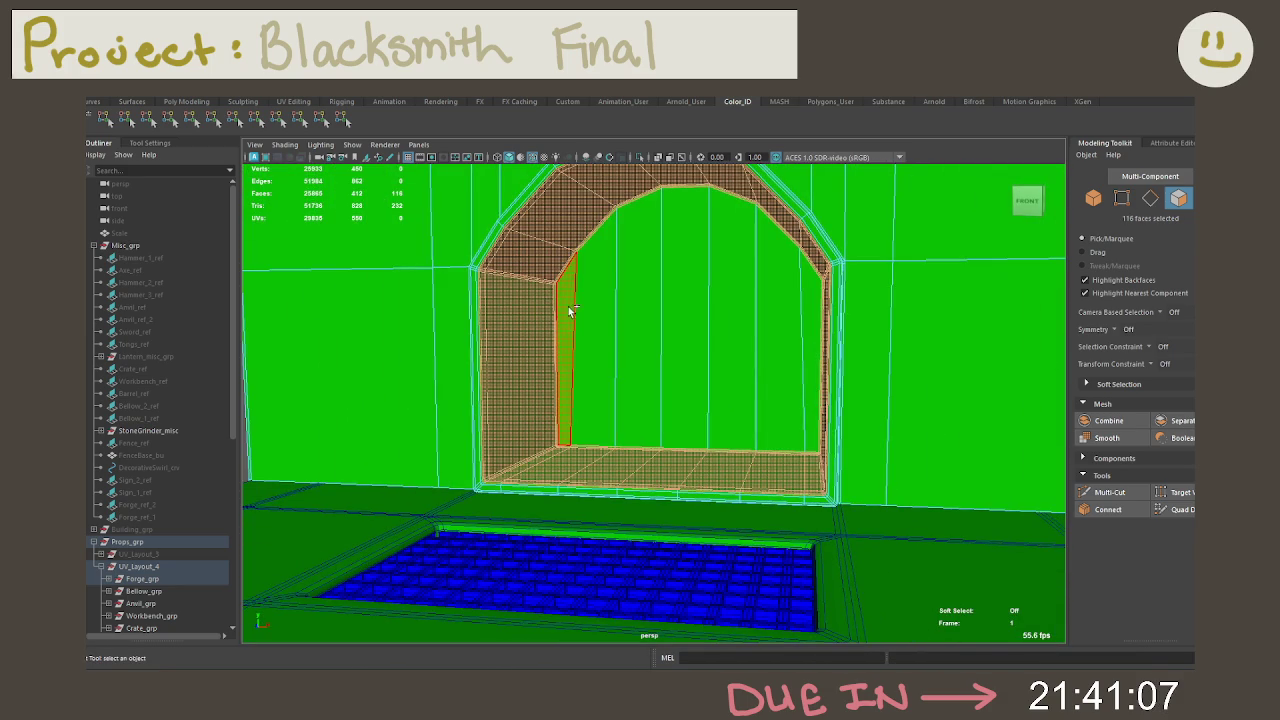
pyautogui.keyDown('shift'); pyautogui.click(812, 314); pyautogui.keyUp('shift')
pyautogui.scroll(3, 680, 325)
pyautogui.scroll(4, 700, 340)
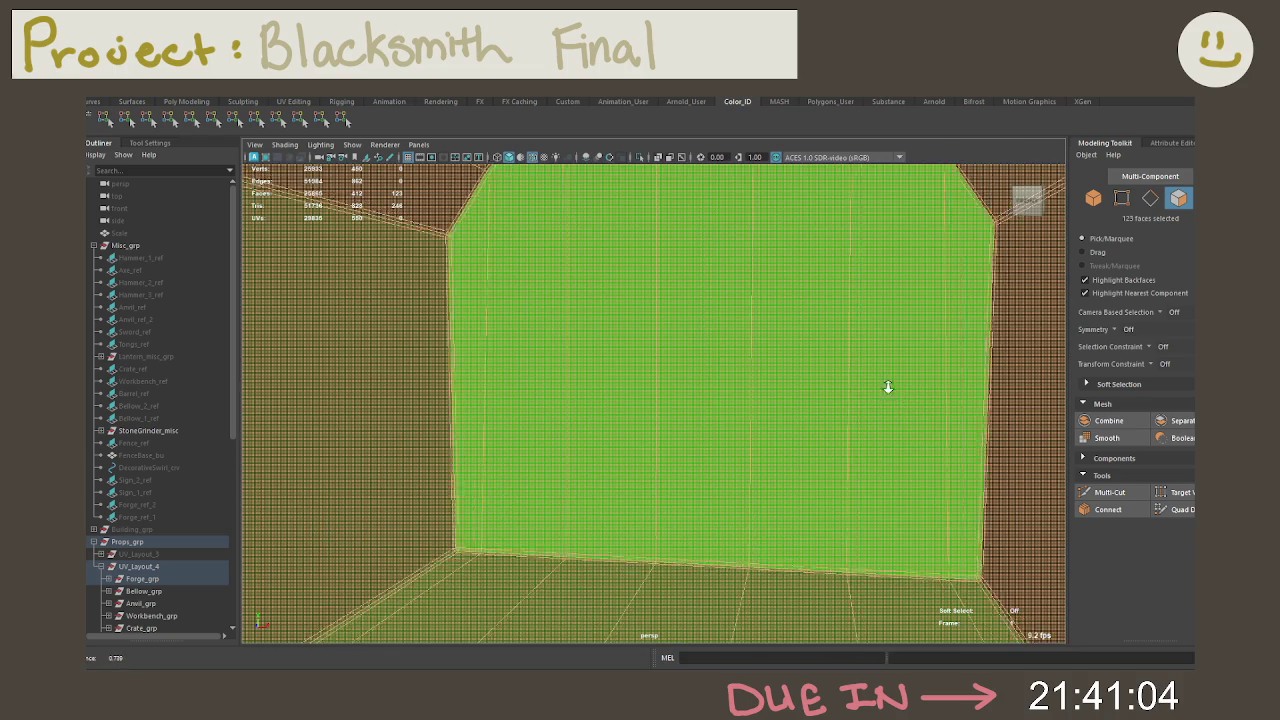
pyautogui.scroll(-5, 731, 343)
pyautogui.scroll(-1, 737, 346)
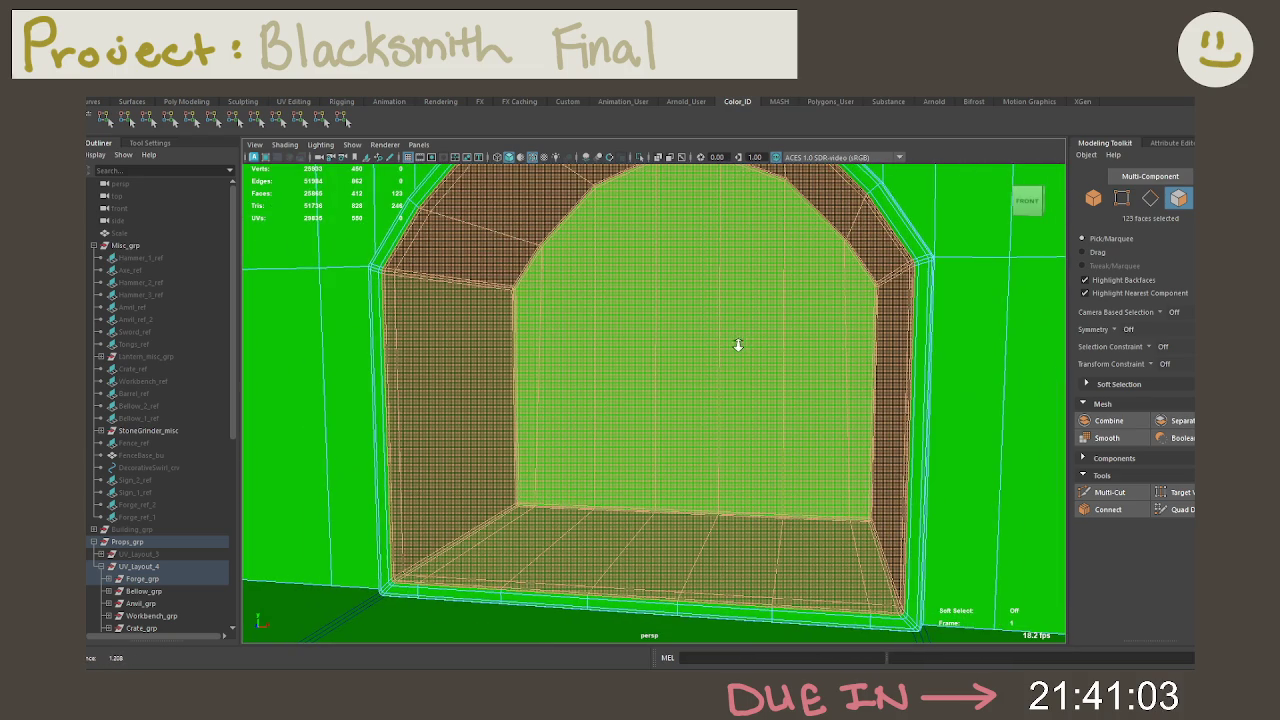
# Step: Colour the selected arch interior faces magenta
pyautogui.click(195, 120)
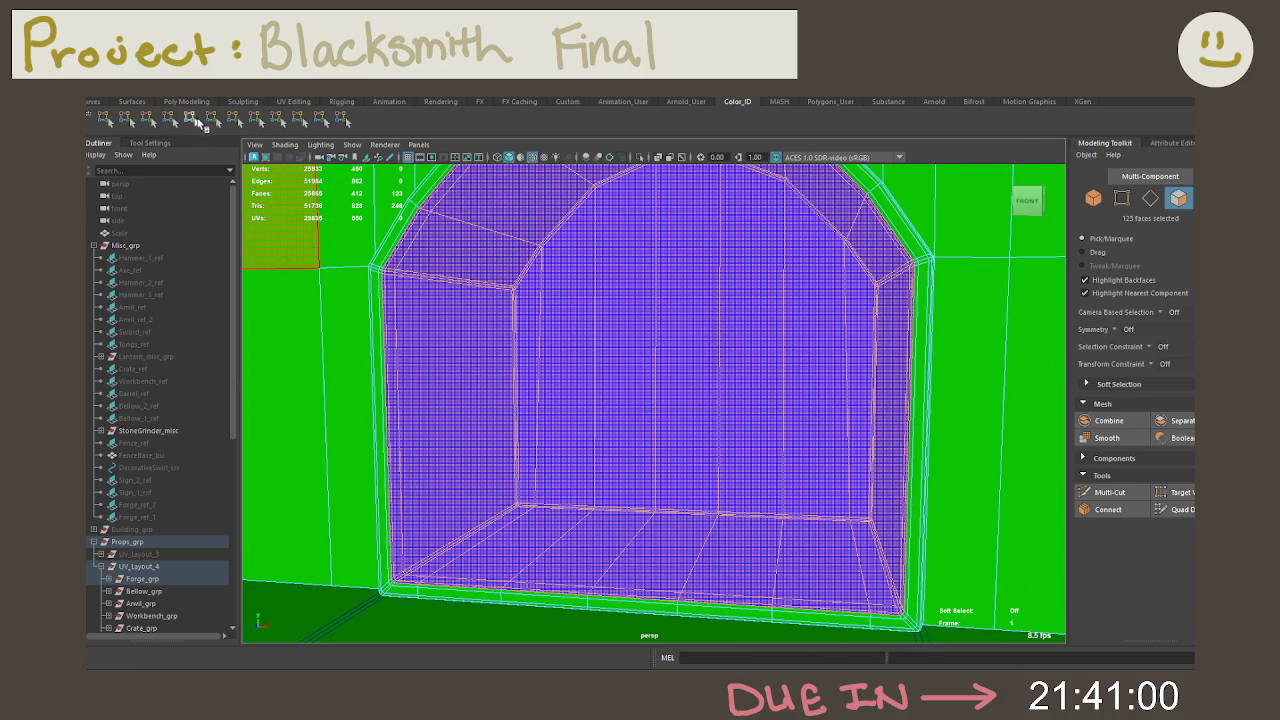
pyautogui.click(197, 119)
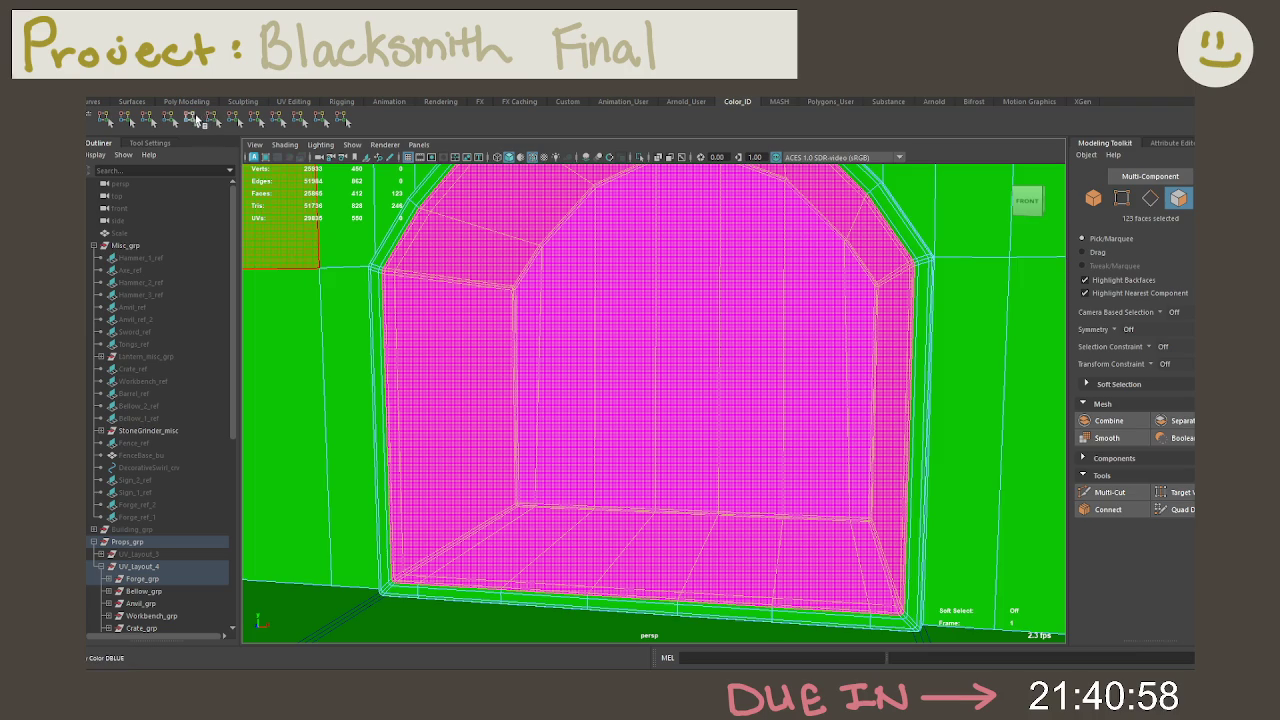
pyautogui.scroll(-5, 540, 350)
pyautogui.moveTo(540, 400)
pyautogui.keyDown('alt'); pyautogui.mouseDown()
pyautogui.moveTo(538, 349)
pyautogui.moveTo(840, 316)
pyautogui.mouseUp(); pyautogui.keyUp('alt')
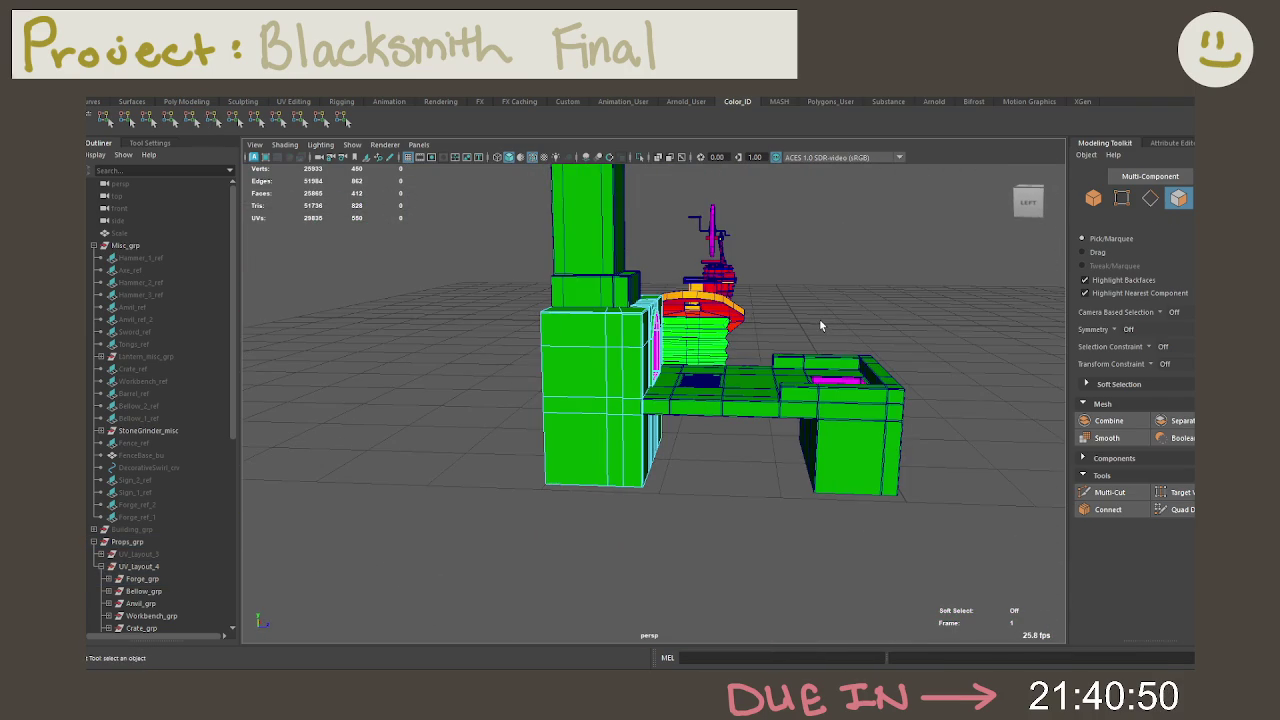
# Step: Review the forge, chimney and prop row from several angles, then clear the selection
pyautogui.moveTo(819, 325)
pyautogui.keyDown('alt'); pyautogui.mouseDown()
pyautogui.moveTo(645, 328)
pyautogui.moveTo(728, 383)
pyautogui.mouseUp(); pyautogui.keyUp('alt')
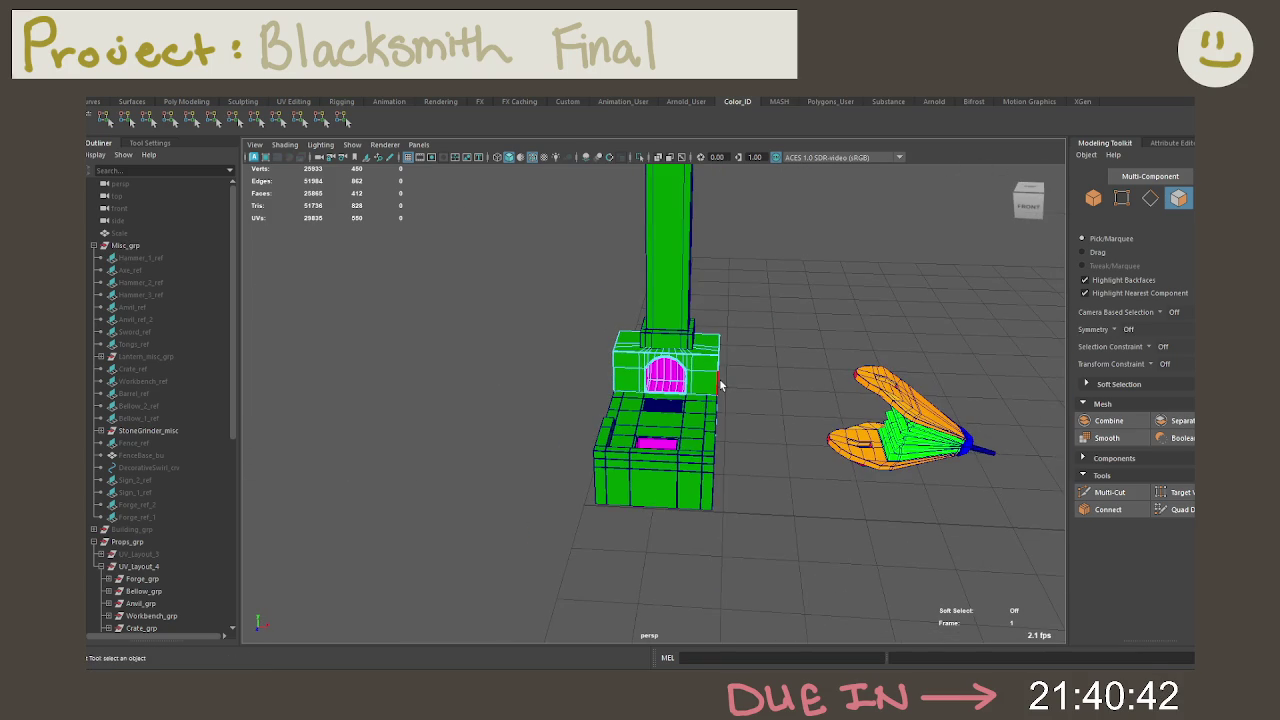
pyautogui.scroll(-3, 737, 437)
pyautogui.keyDown('alt'); pyautogui.moveTo(737, 437); pyautogui.dragTo(851, 451); pyautogui.keyUp('alt')
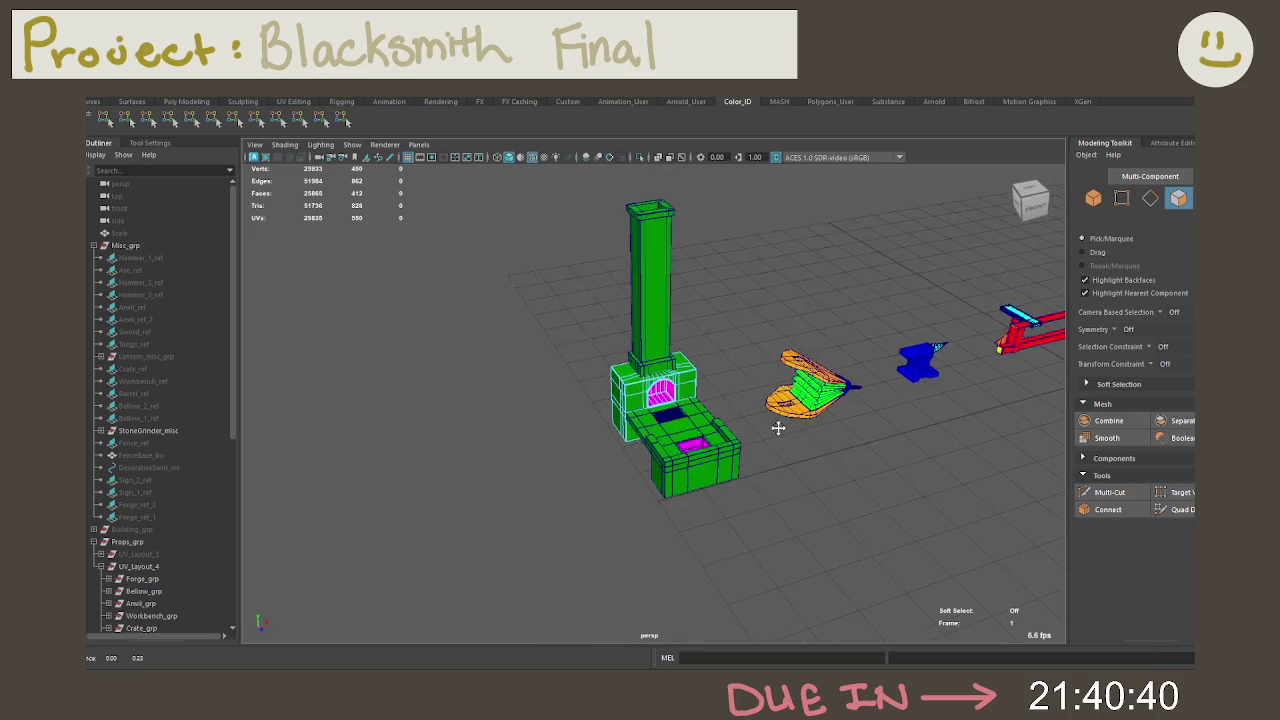
pyautogui.moveTo(778, 428)
pyautogui.keyDown('alt'); pyautogui.mouseDown()
pyautogui.moveTo(755, 452)
pyautogui.moveTo(663, 437)
pyautogui.moveTo(731, 420)
pyautogui.moveTo(689, 403)
pyautogui.mouseUp(); pyautogui.keyUp('alt')
pyautogui.scroll(3, 789, 431)
pyautogui.scroll(2, 755, 452)
pyautogui.scroll(3, 750, 455)
pyautogui.moveTo(689, 403)
pyautogui.keyDown('alt'); pyautogui.mouseDown(button='right')
pyautogui.moveTo(781, 412)
pyautogui.moveTo(590, 379)
pyautogui.mouseUp(button='right'); pyautogui.keyUp('alt')
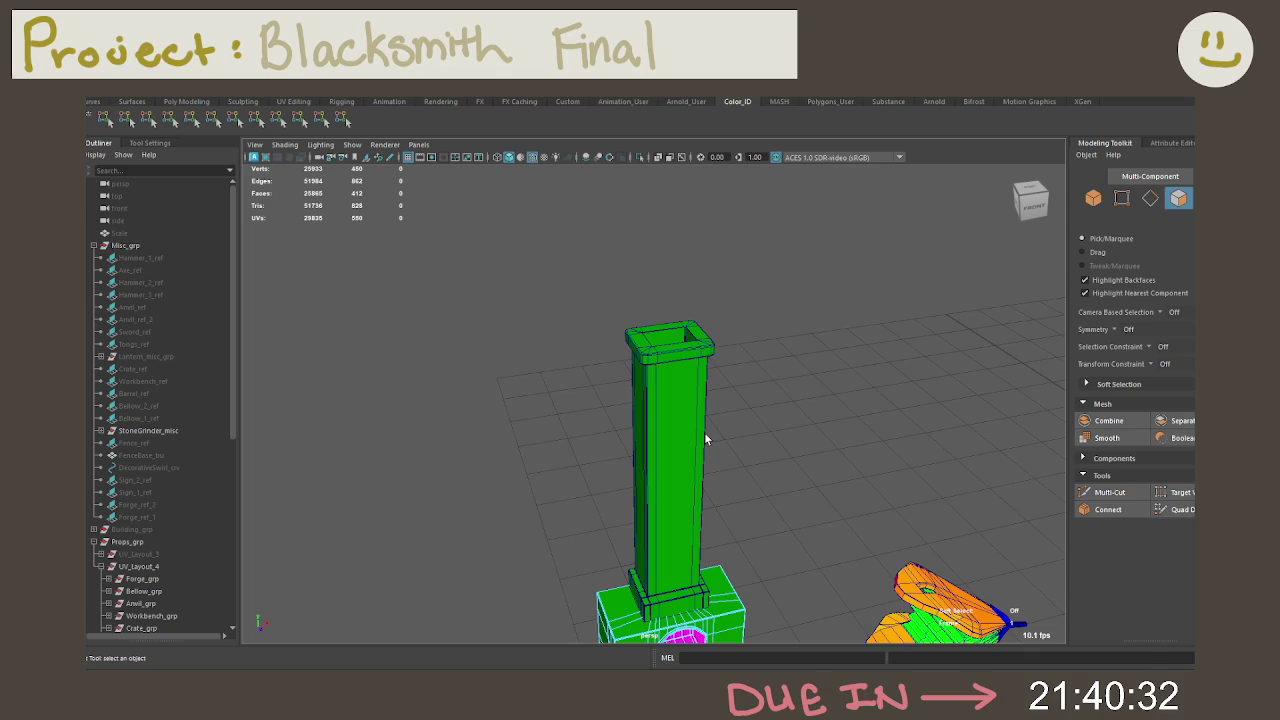
pyautogui.moveTo(704, 432)
pyautogui.keyDown('alt'); pyautogui.mouseDown(button='middle')
pyautogui.moveTo(608, 380)
pyautogui.moveTo(752, 439)
pyautogui.mouseUp(button='middle'); pyautogui.keyUp('alt')
pyautogui.keyDown('alt'); pyautogui.moveTo(752, 439); pyautogui.dragTo(681, 500, button='right'); pyautogui.keyUp('alt')
pyautogui.moveTo(681, 500)
pyautogui.keyDown('alt'); pyautogui.mouseDown()
pyautogui.moveTo(751, 526)
pyautogui.moveTo(709, 490)
pyautogui.mouseUp(); pyautogui.keyUp('alt')
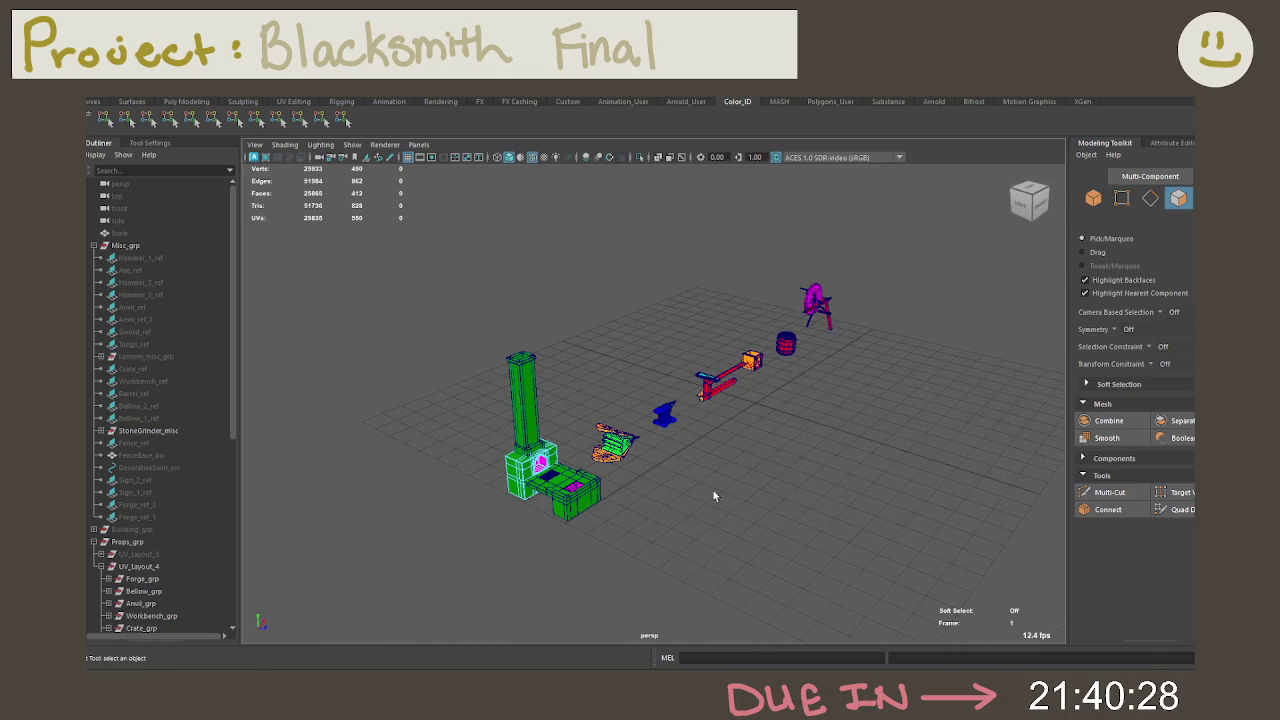
pyautogui.moveTo(713, 490); pyautogui.dragTo(771, 294, button='right')
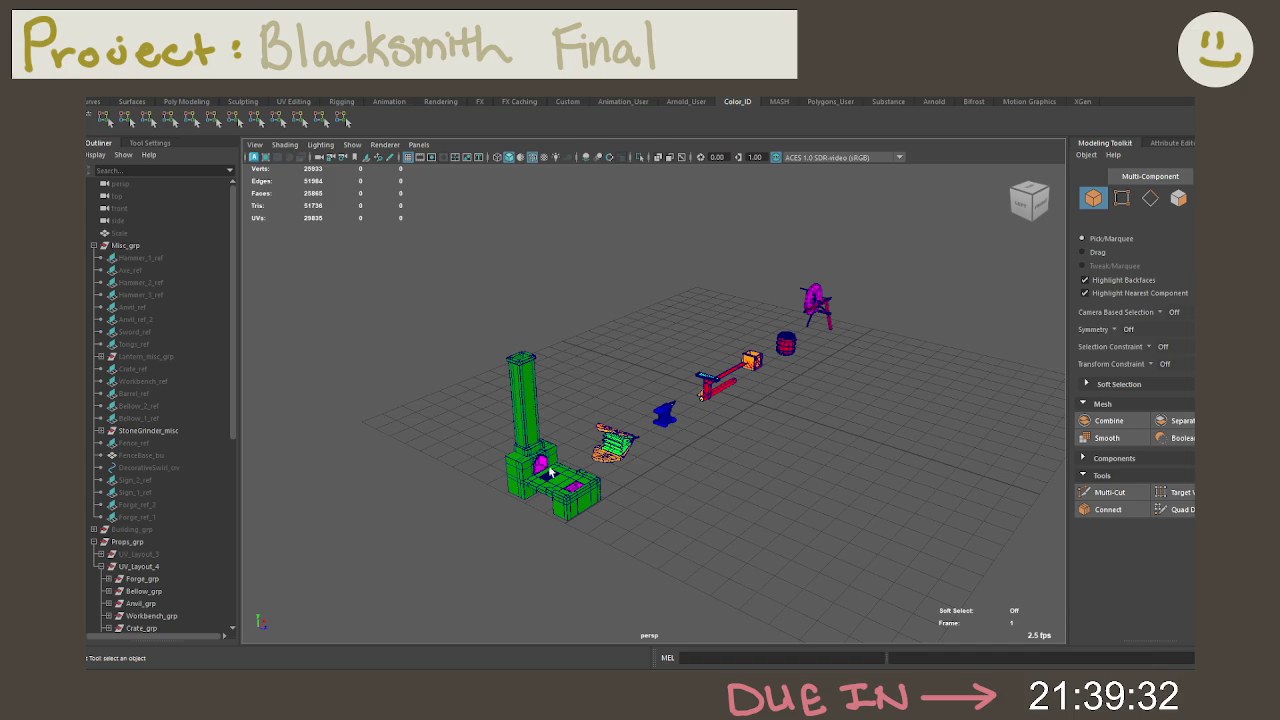
# Step: Collapse Misc_grp and hide the UV_Layout_4 group with Ctrl+H
pyautogui.click(93, 245)
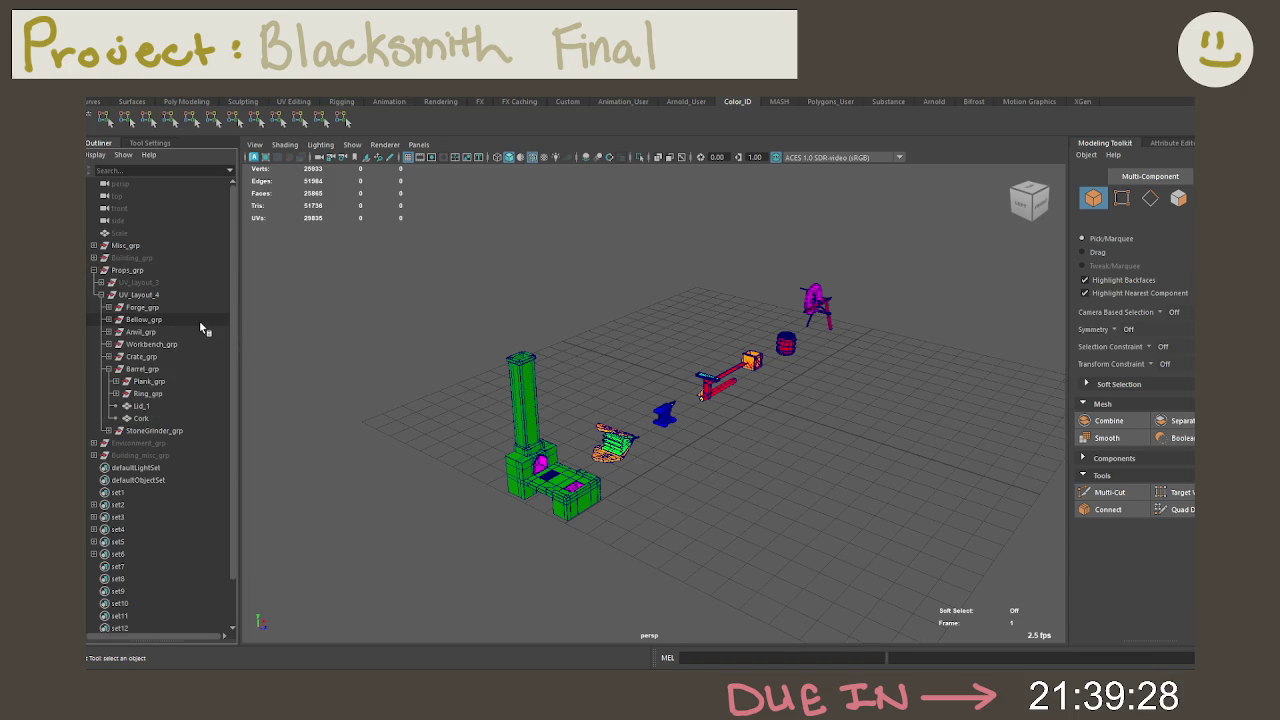
pyautogui.click(153, 284)
pyautogui.click(155, 295)
pyautogui.hotkey('ctrl', 'h')
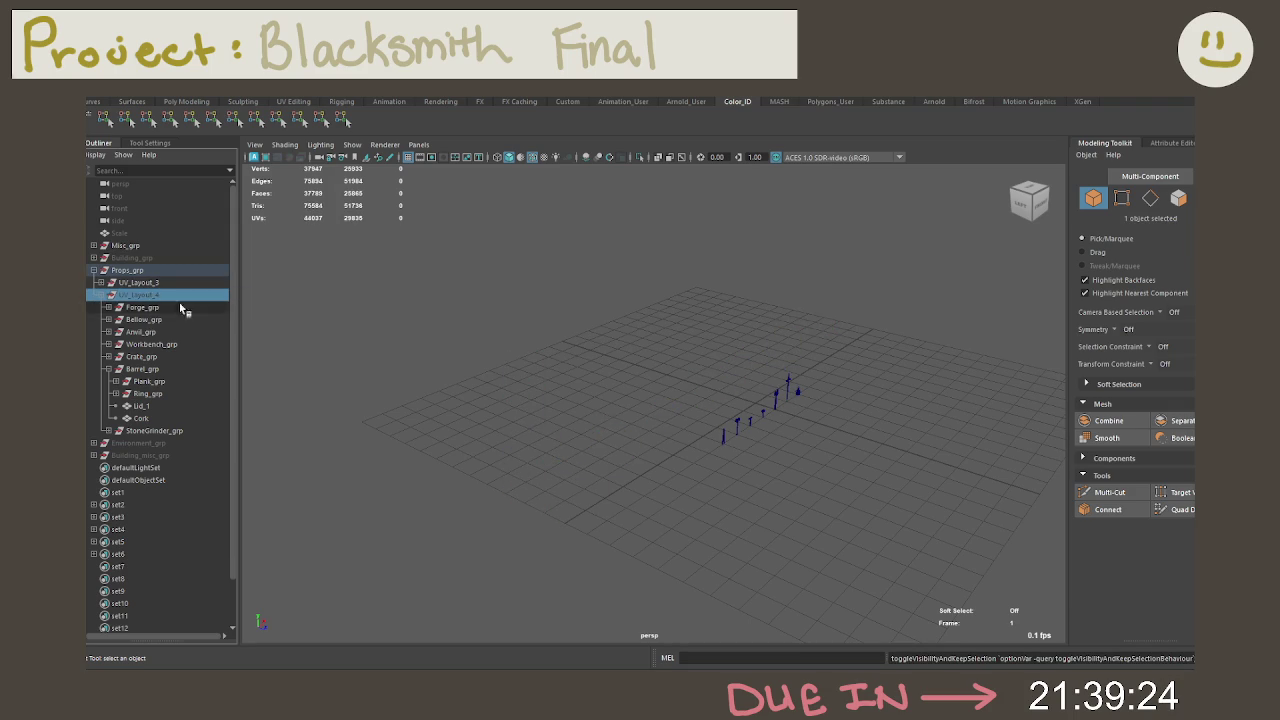
# Step: Select all remaining props and frame them in the view
pyautogui.click(749, 479)
pyautogui.rightClick(752, 479)
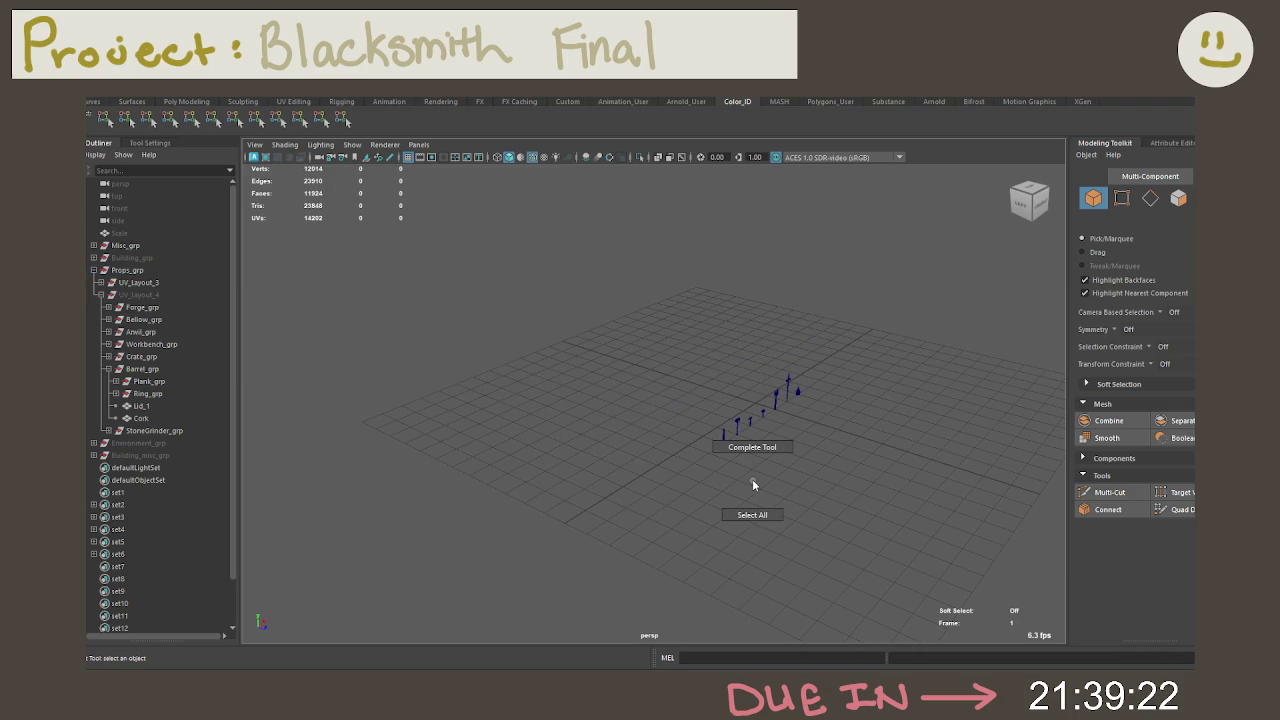
pyautogui.rightClick(746, 460)
pyautogui.moveTo(746, 460); pyautogui.dragTo(745, 475, button='right')
pyautogui.press('f')
# Step: Centre the view on the tongs and select all three tong pieces
pyautogui.keyDown('alt'); pyautogui.moveTo(738, 528); pyautogui.dragTo(871, 491, button='middle'); pyautogui.keyUp('alt')
pyautogui.scroll(2, 620, 506)
pyautogui.keyDown('alt'); pyautogui.moveTo(620, 506); pyautogui.dragTo(768, 491, button='middle'); pyautogui.keyUp('alt')
pyautogui.scroll(2, 561, 478)
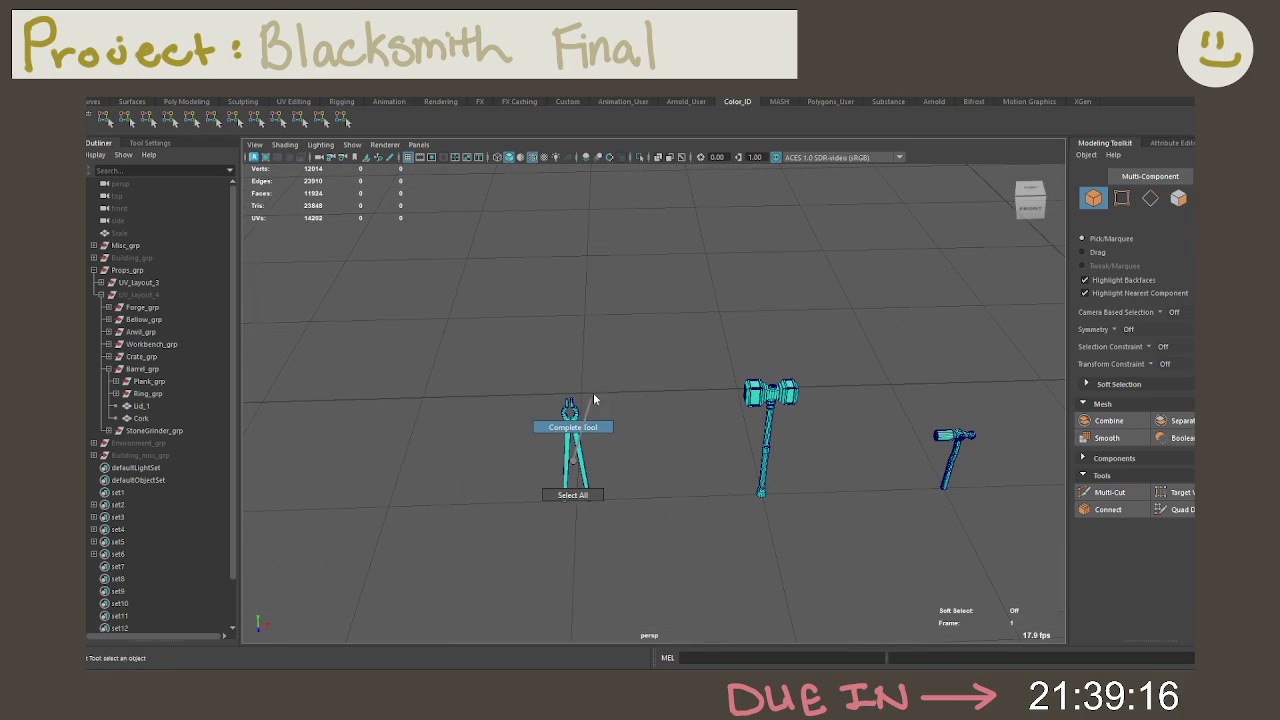
pyautogui.moveTo(561, 478)
pyautogui.mouseDown(button='right')
pyautogui.moveTo(568, 425)
pyautogui.moveTo(562, 458)
pyautogui.mouseUp(button='right')
pyautogui.moveTo(574, 316); pyautogui.dragTo(617, 318, button='right')
pyautogui.moveTo(523, 417)
pyautogui.keyDown('alt'); pyautogui.mouseDown()
pyautogui.moveTo(706, 406)
pyautogui.moveTo(623, 429)
pyautogui.moveTo(732, 482)
pyautogui.mouseUp(); pyautogui.keyUp('alt')
pyautogui.keyDown('alt'); pyautogui.moveTo(732, 482); pyautogui.dragTo(751, 486, button='right'); pyautogui.keyUp('alt')
pyautogui.moveTo(751, 486); pyautogui.dragTo(520, 329)
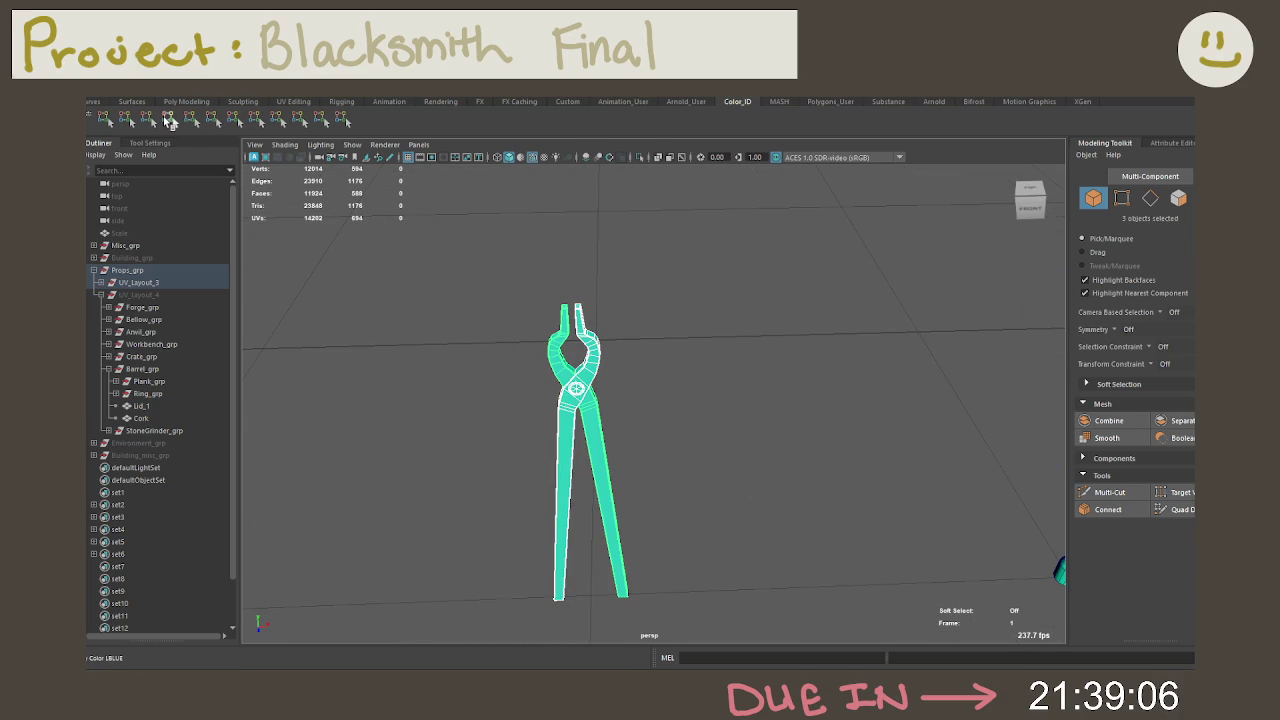
# Step: Colour the tongs cyan and make their pivot rivet dark blue
pyautogui.click(169, 119)
pyautogui.scroll(5, 434, 274)
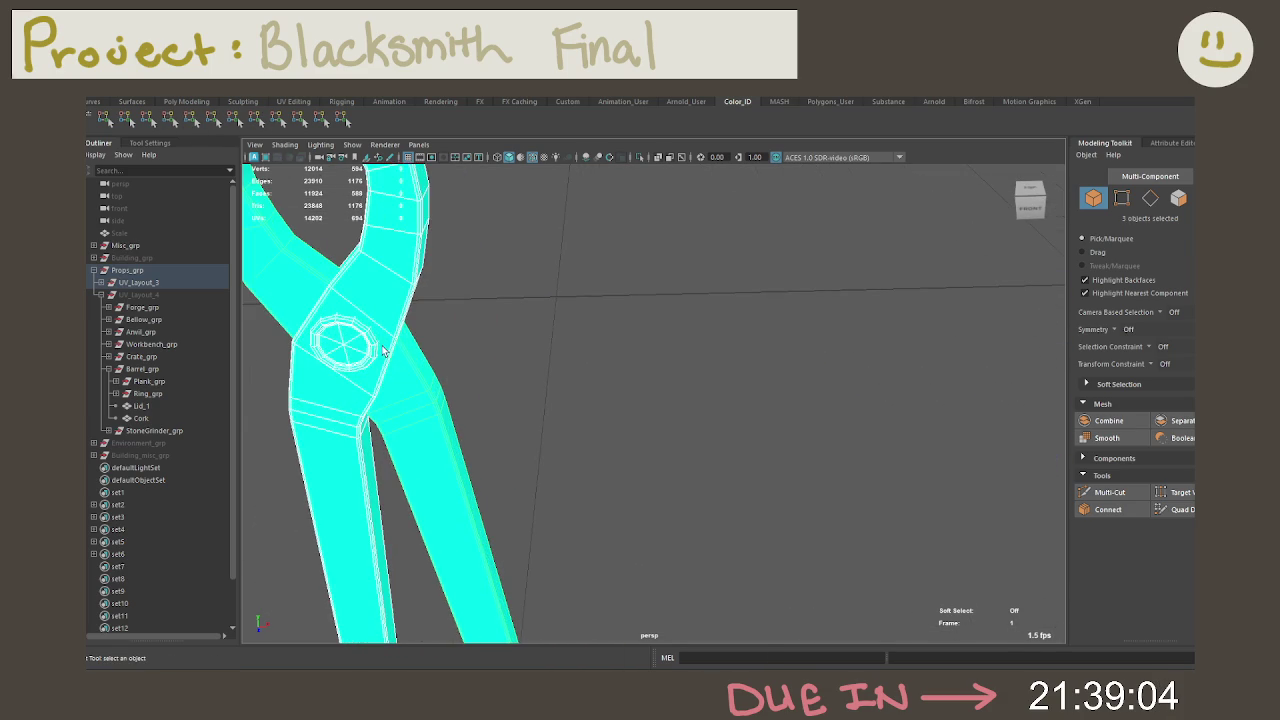
pyautogui.click(363, 343)
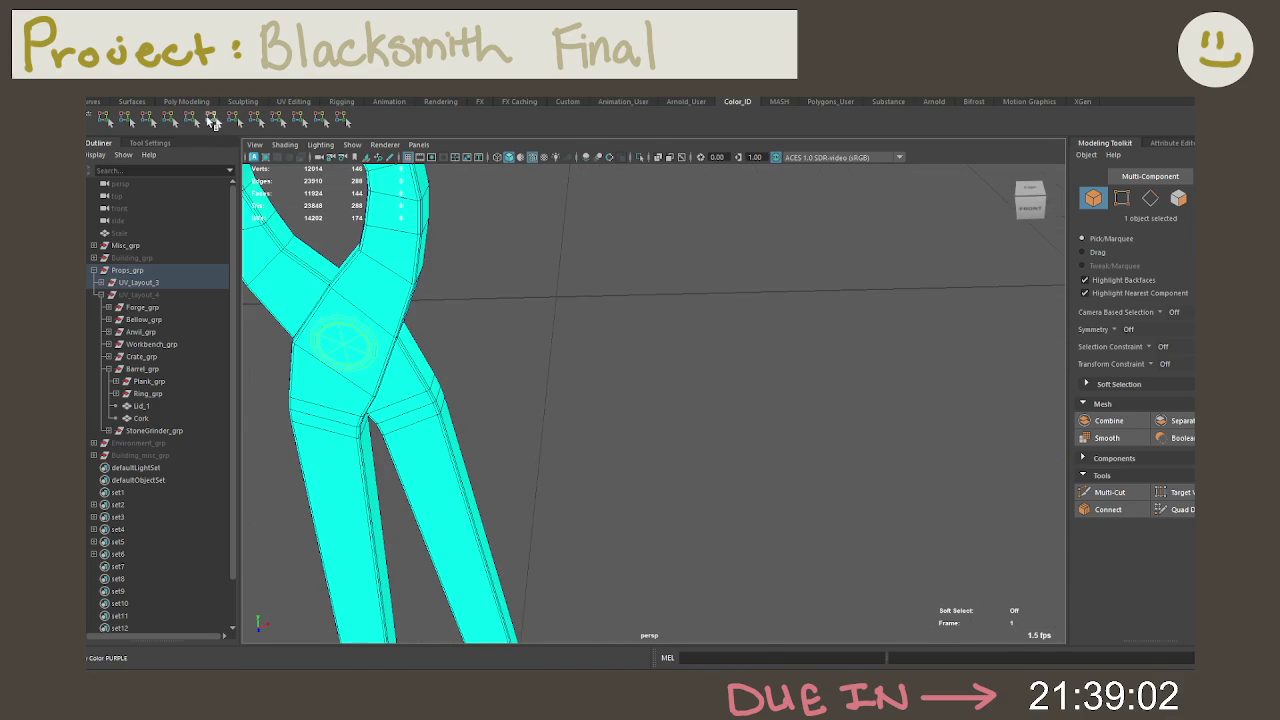
pyautogui.click(191, 118)
pyautogui.click(203, 118)
# Step: Bring the square-headed hammer into view and select it
pyautogui.scroll(-5, 600, 386)
pyautogui.scroll(-3, 714, 382)
pyautogui.keyDown('alt'); pyautogui.moveTo(714, 382); pyautogui.dragTo(636, 367, button='middle'); pyautogui.keyUp('alt')
pyautogui.scroll(2, 636, 367)
pyautogui.click(672, 367)
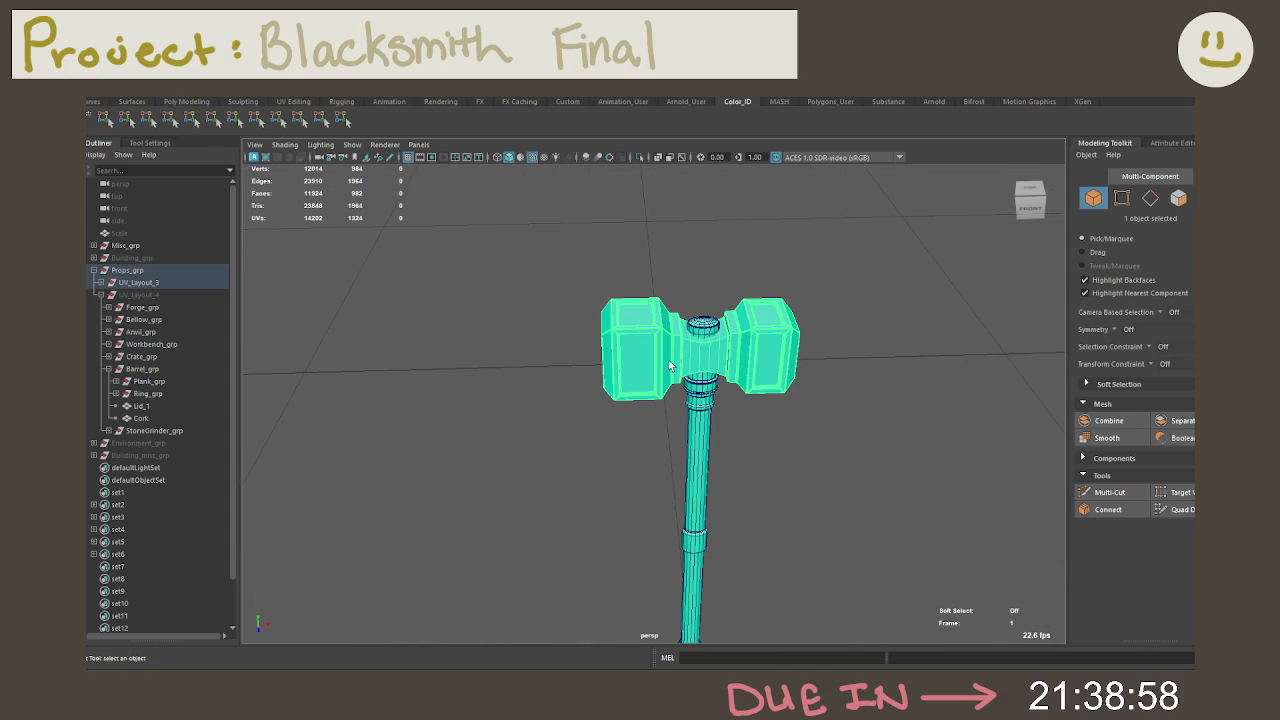
pyautogui.scroll(2, 757, 400)
# Step: Select the small ball-peen hammer and make it light blue
pyautogui.keyDown('alt'); pyautogui.moveTo(757, 400); pyautogui.dragTo(671, 386); pyautogui.keyUp('alt')
pyautogui.keyDown('alt'); pyautogui.moveTo(671, 386); pyautogui.dragTo(551, 366, button='middle'); pyautogui.keyUp('alt')
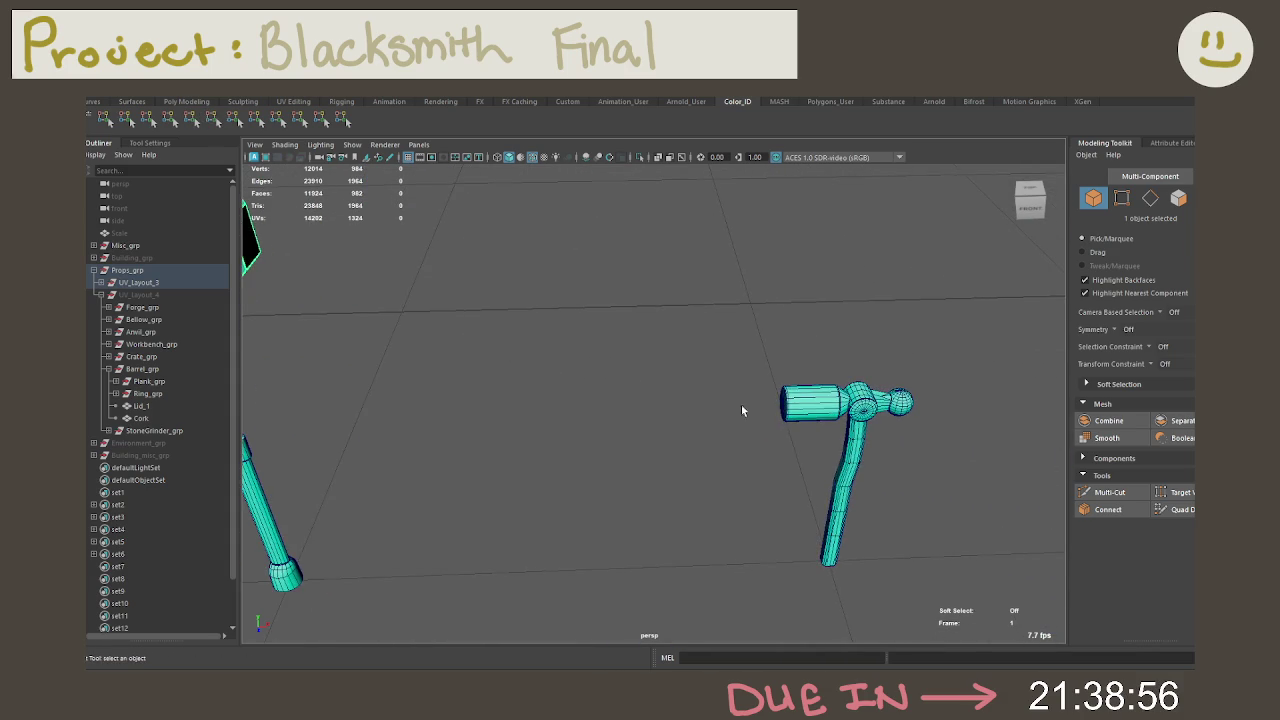
pyautogui.keyDown('alt'); pyautogui.moveTo(741, 406); pyautogui.dragTo(548, 387); pyautogui.keyUp('alt')
pyautogui.click(580, 393)
pyautogui.scroll(-3, 694, 408)
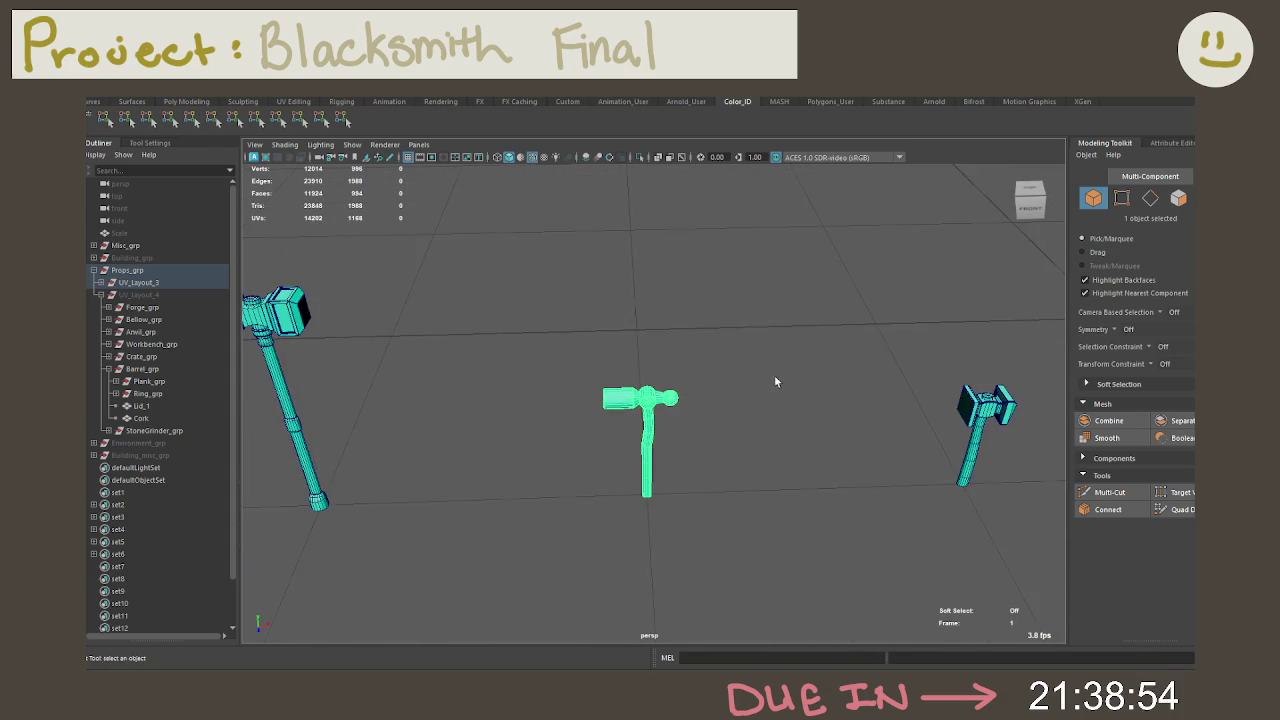
pyautogui.keyDown('alt'); pyautogui.moveTo(780, 380); pyautogui.dragTo(610, 386); pyautogui.keyUp('alt')
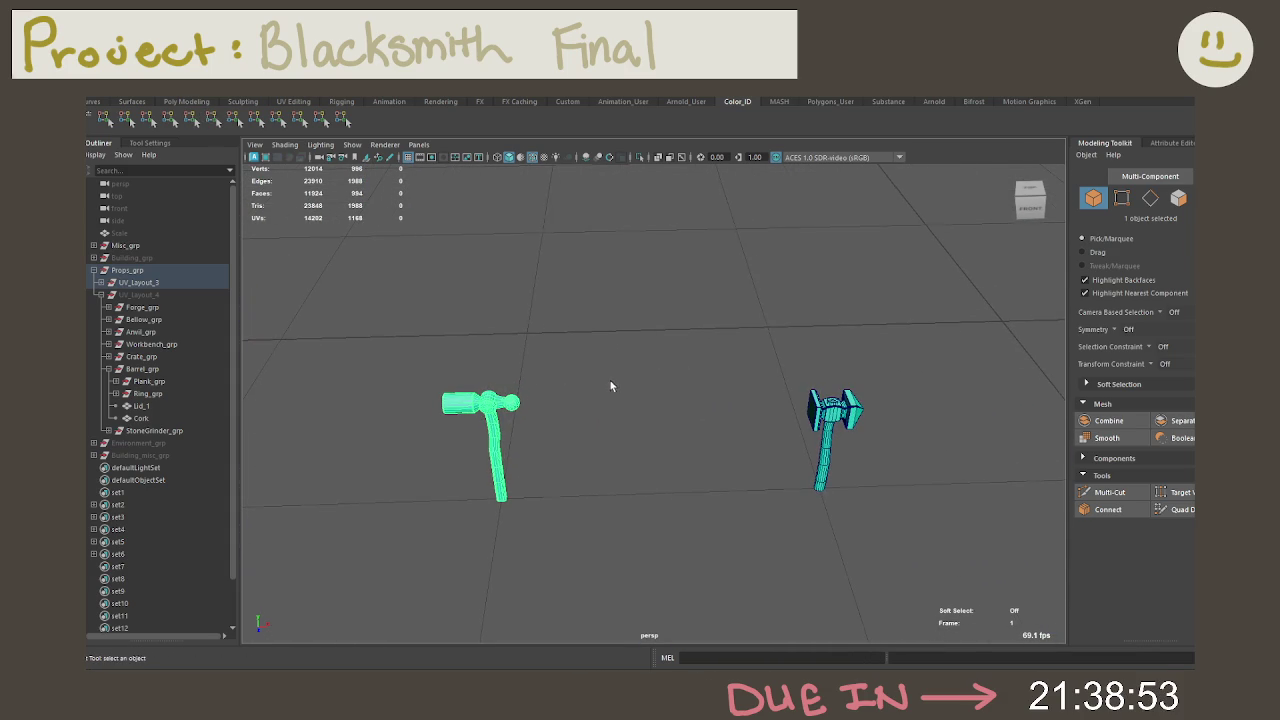
pyautogui.click(167, 118)
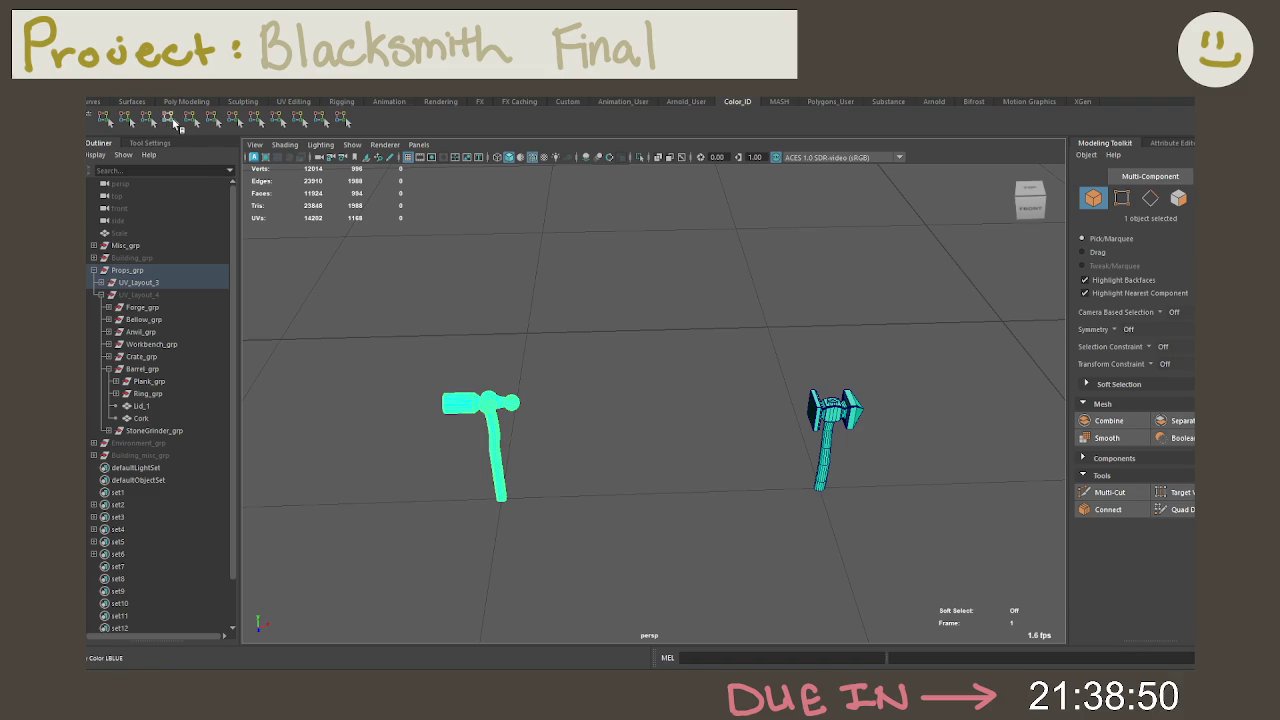
# Step: Make the right hammer's head light blue, then frame it and select its handle
pyautogui.click(832, 408)
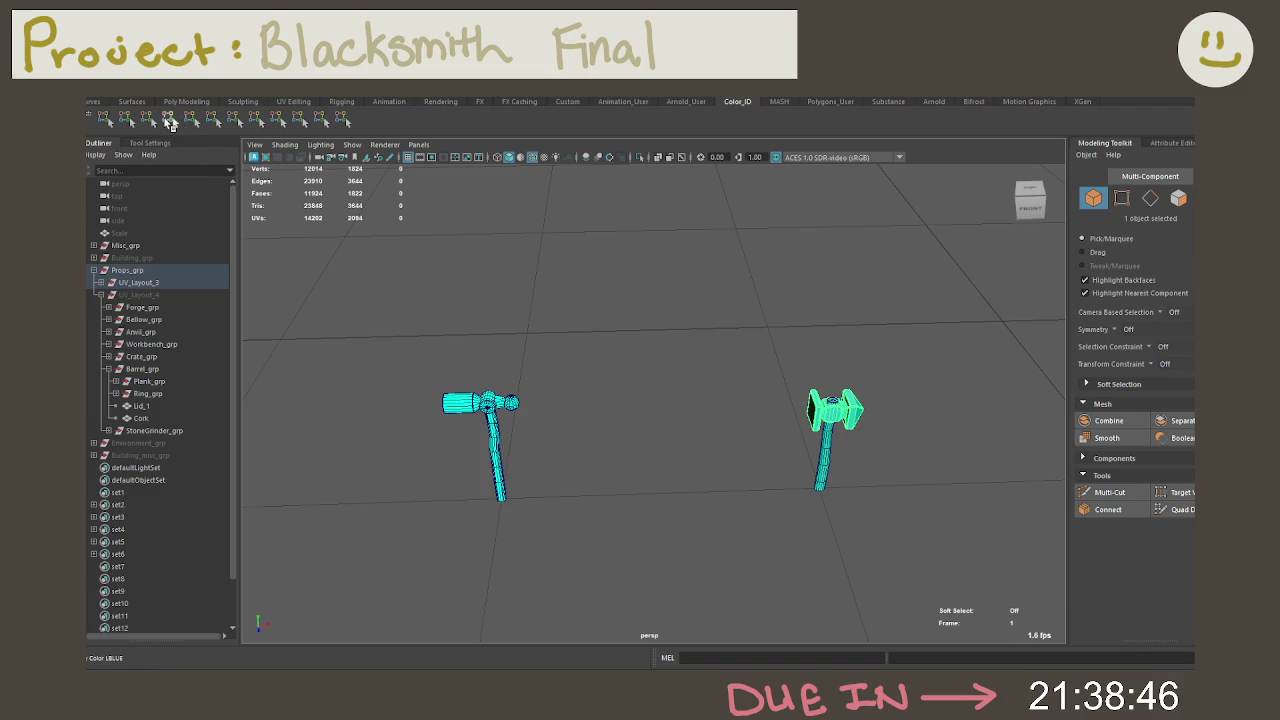
pyautogui.click(169, 119)
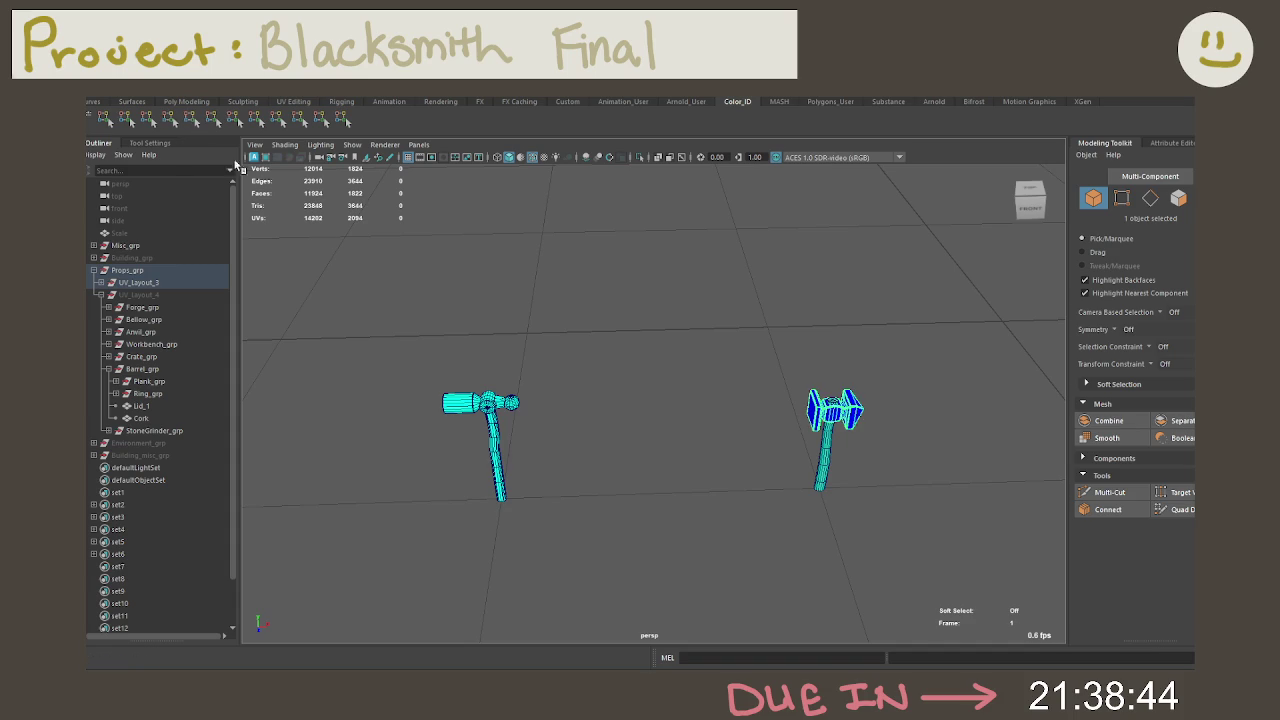
pyautogui.keyDown('alt'); pyautogui.moveTo(703, 402); pyautogui.dragTo(652, 365); pyautogui.keyUp('alt')
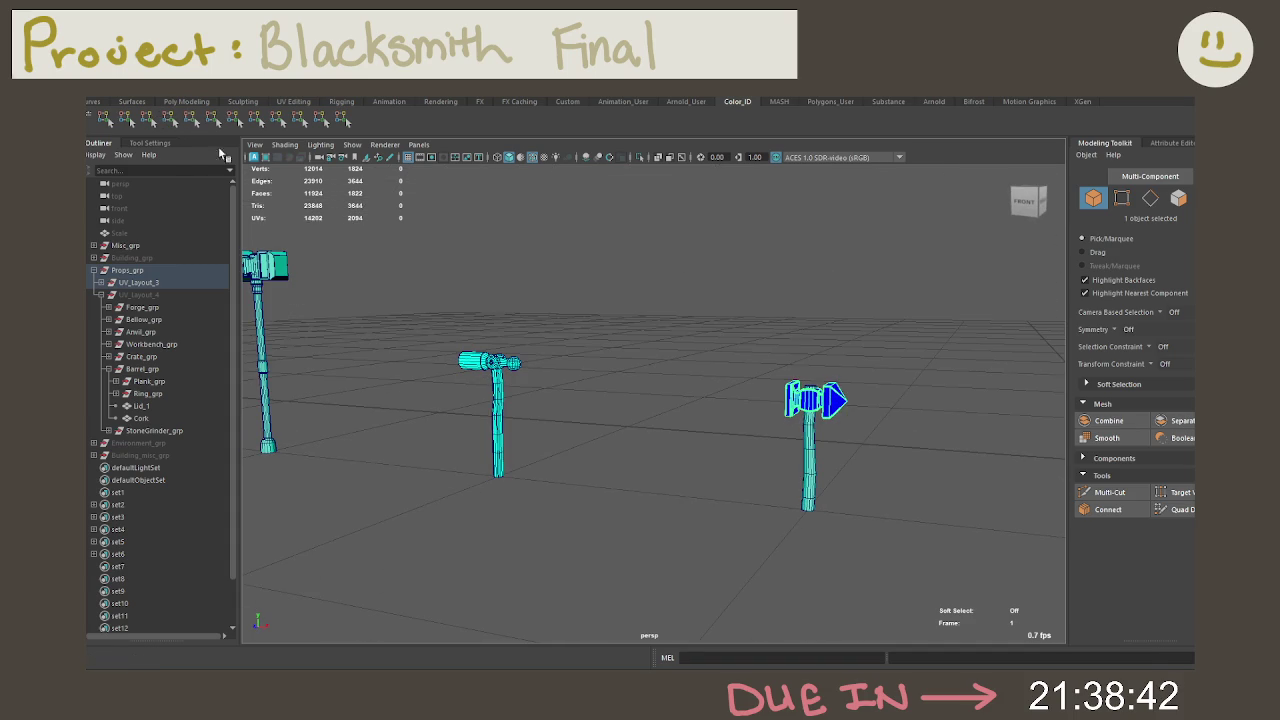
pyautogui.press('f')
pyautogui.click(776, 430)
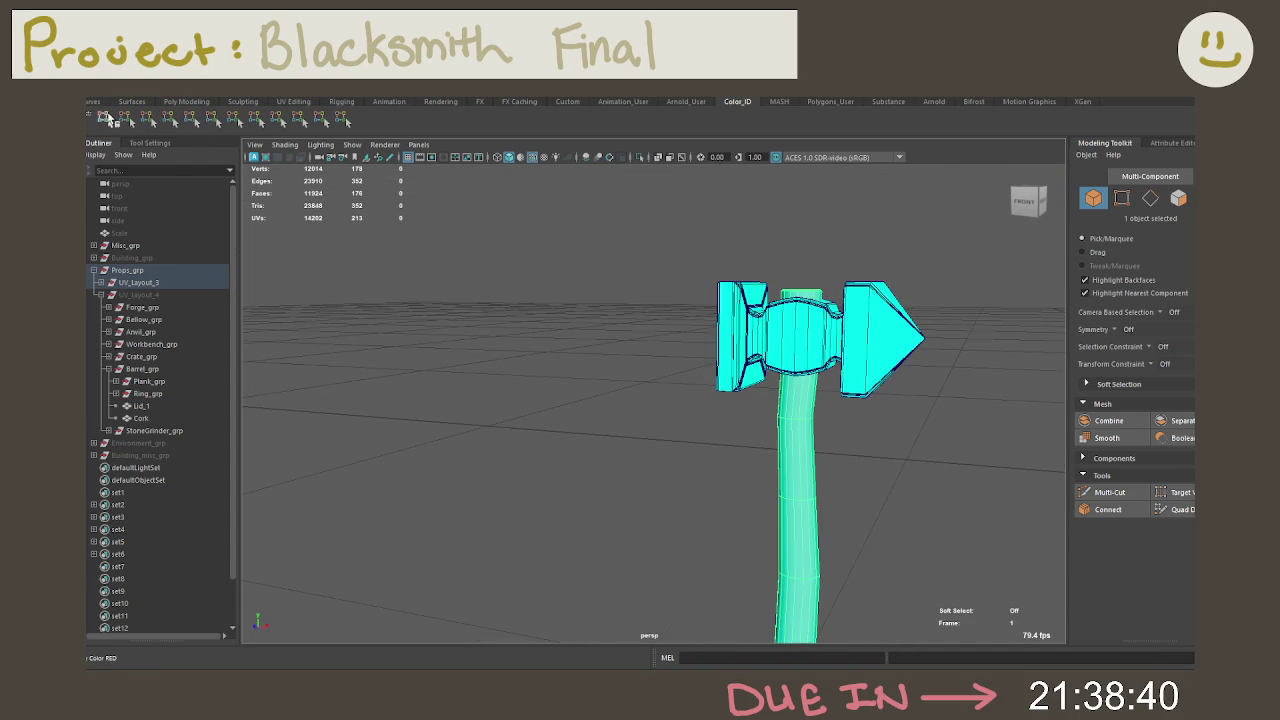
pyautogui.keyDown('alt'); pyautogui.moveTo(420, 240); pyautogui.dragTo(542, 293); pyautogui.keyUp('alt')
# Step: Select the square hammer's handle end-cap faces, grow the selection, and colour them yellow
pyautogui.rightClick(836, 316)
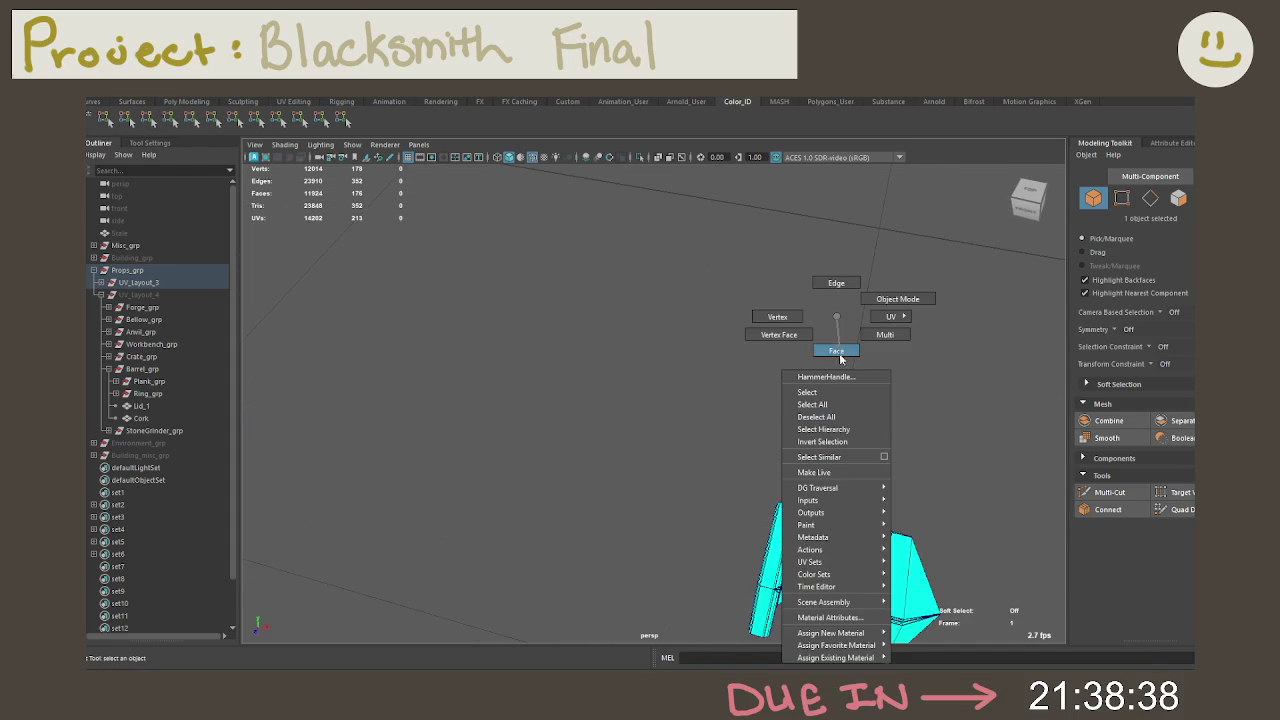
pyautogui.click(836, 350)
pyautogui.moveTo(869, 443)
pyautogui.keyDown('alt'); pyautogui.mouseDown()
pyautogui.moveTo(722, 344)
pyautogui.moveTo(756, 460)
pyautogui.mouseUp(); pyautogui.keyUp('alt')
pyautogui.press('f')
pyautogui.click(644, 449)
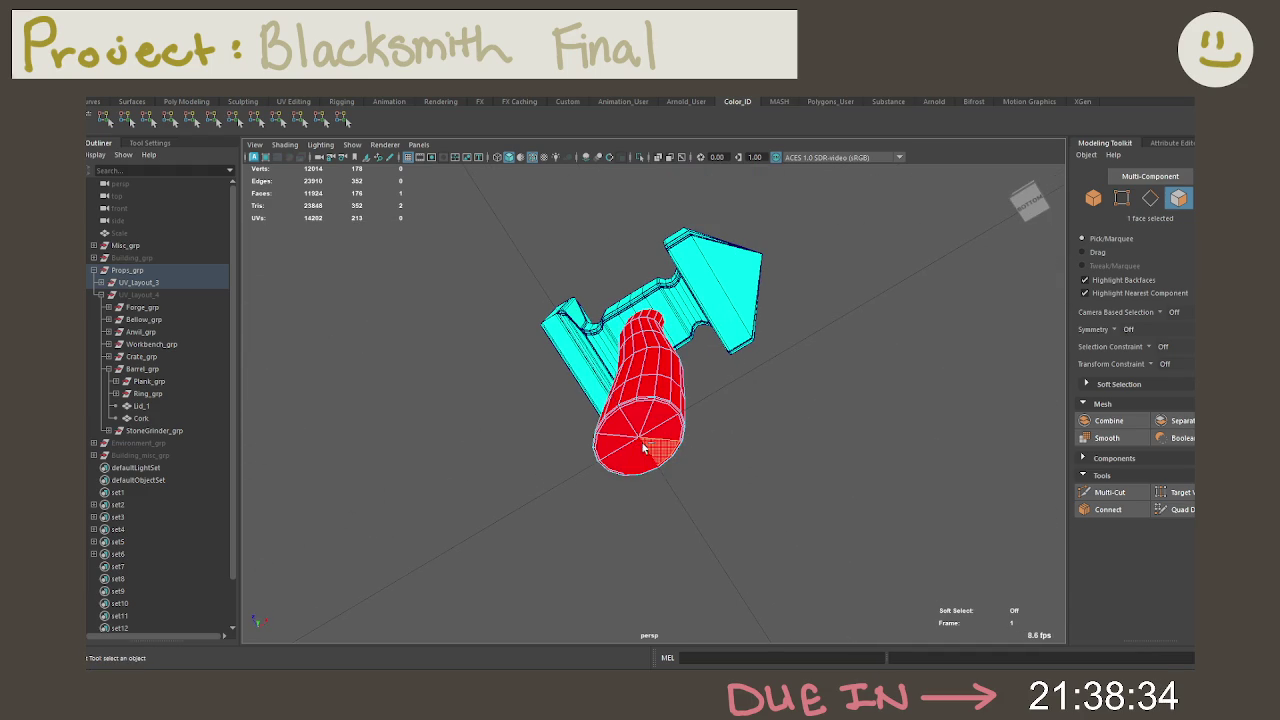
pyautogui.moveTo(644, 449); pyautogui.dragTo(600, 402)
pyautogui.keyDown('alt'); pyautogui.moveTo(689, 281); pyautogui.dragTo(700, 307); pyautogui.keyUp('alt')
pyautogui.keyDown('shift'); pyautogui.click(664, 399); pyautogui.keyUp('shift')
pyautogui.moveTo(664, 399)
pyautogui.keyDown('alt'); pyautogui.mouseDown()
pyautogui.moveTo(737, 320)
pyautogui.moveTo(743, 451)
pyautogui.moveTo(737, 423)
pyautogui.mouseUp(); pyautogui.keyUp('alt')
pyautogui.moveTo(655, 342)
pyautogui.keyDown('shift'); pyautogui.mouseDown()
pyautogui.moveTo(565, 345)
pyautogui.moveTo(659, 376)
pyautogui.mouseUp(); pyautogui.keyUp('shift')
pyautogui.hotkey('shift', '.')
pyautogui.click(345, 117)
# Step: Move the view to the ball-peen hammer and pick a face on its handle
pyautogui.scroll(-10, 549, 352)
pyautogui.keyDown('alt'); pyautogui.moveTo(549, 352); pyautogui.dragTo(820, 357); pyautogui.keyUp('alt')
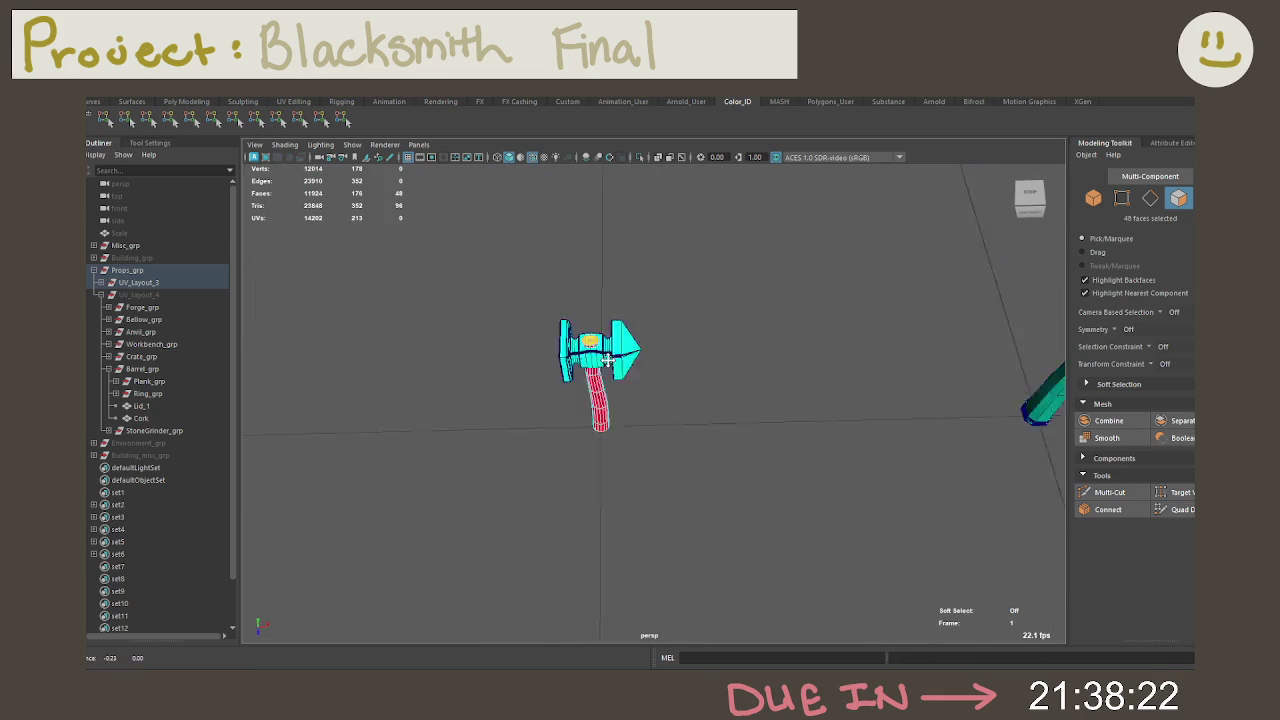
pyautogui.scroll(8, 517, 350)
pyautogui.keyDown('alt'); pyautogui.moveTo(517, 350); pyautogui.dragTo(561, 362); pyautogui.keyUp('alt')
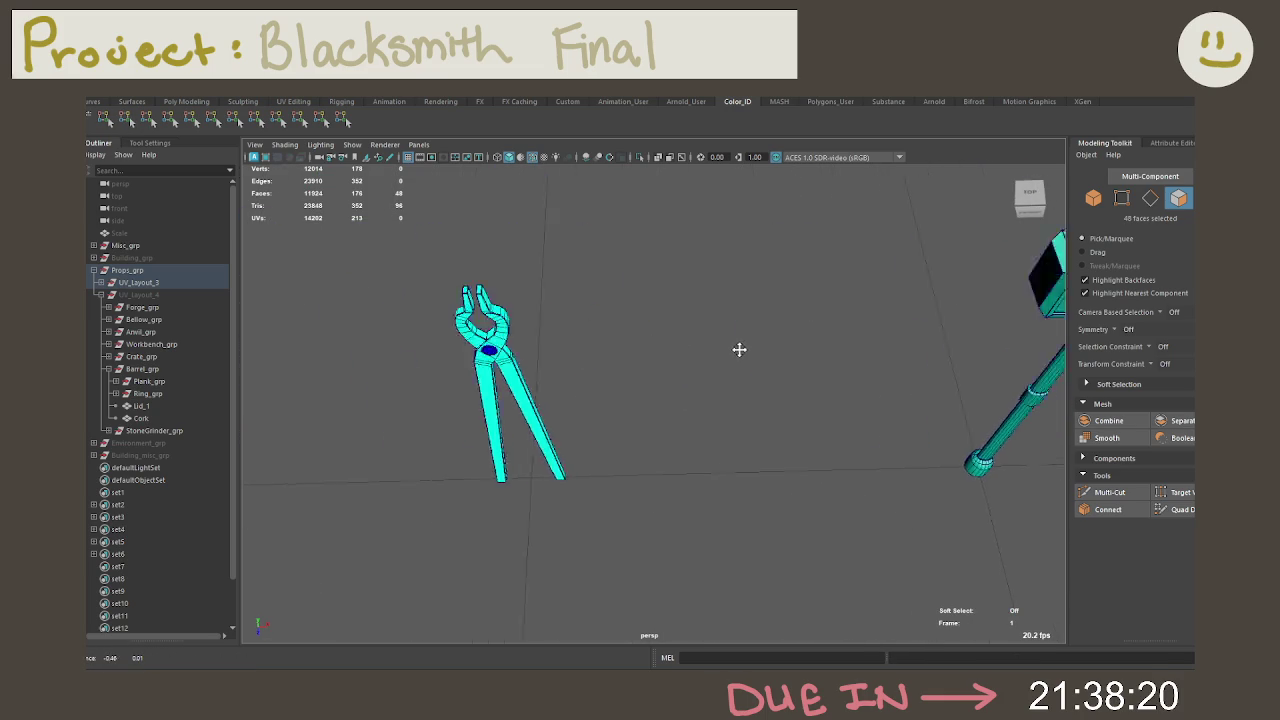
pyautogui.keyDown('alt'); pyautogui.moveTo(561, 362); pyautogui.dragTo(476, 364, button='middle'); pyautogui.keyUp('alt')
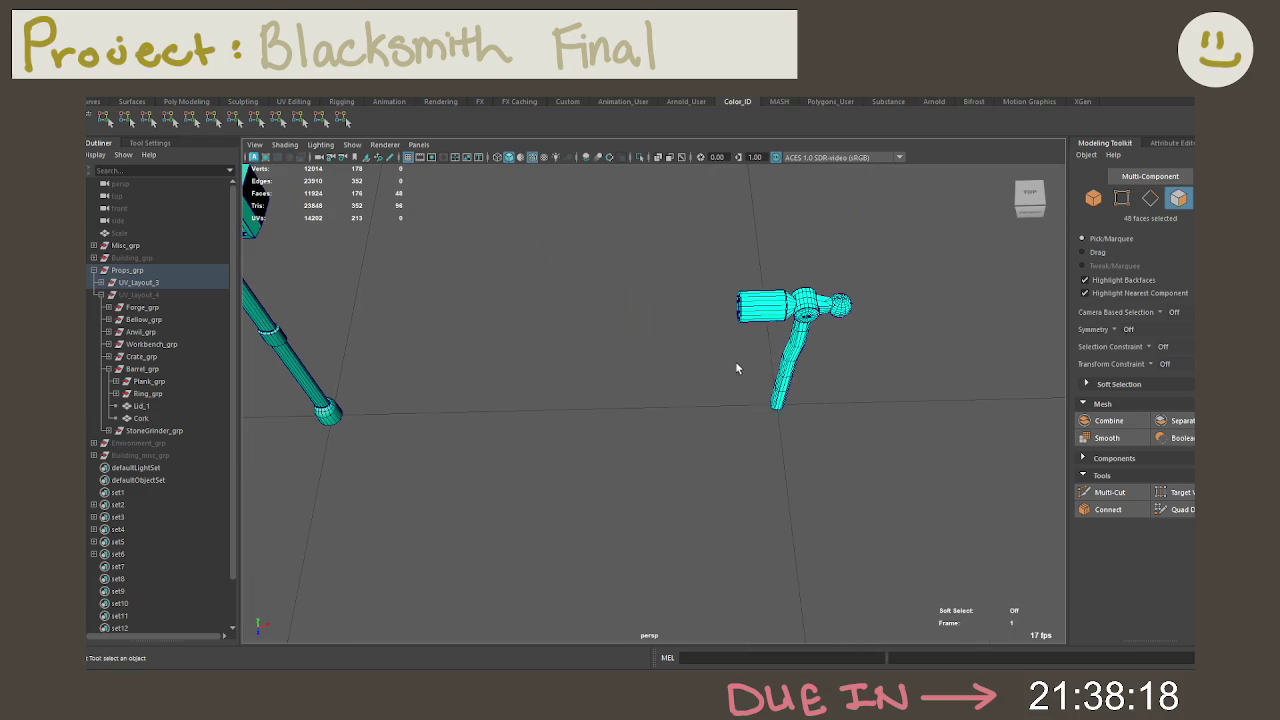
pyautogui.moveTo(785, 370); pyautogui.dragTo(771, 300, button='right')
pyautogui.click(790, 338)
pyautogui.press('f')
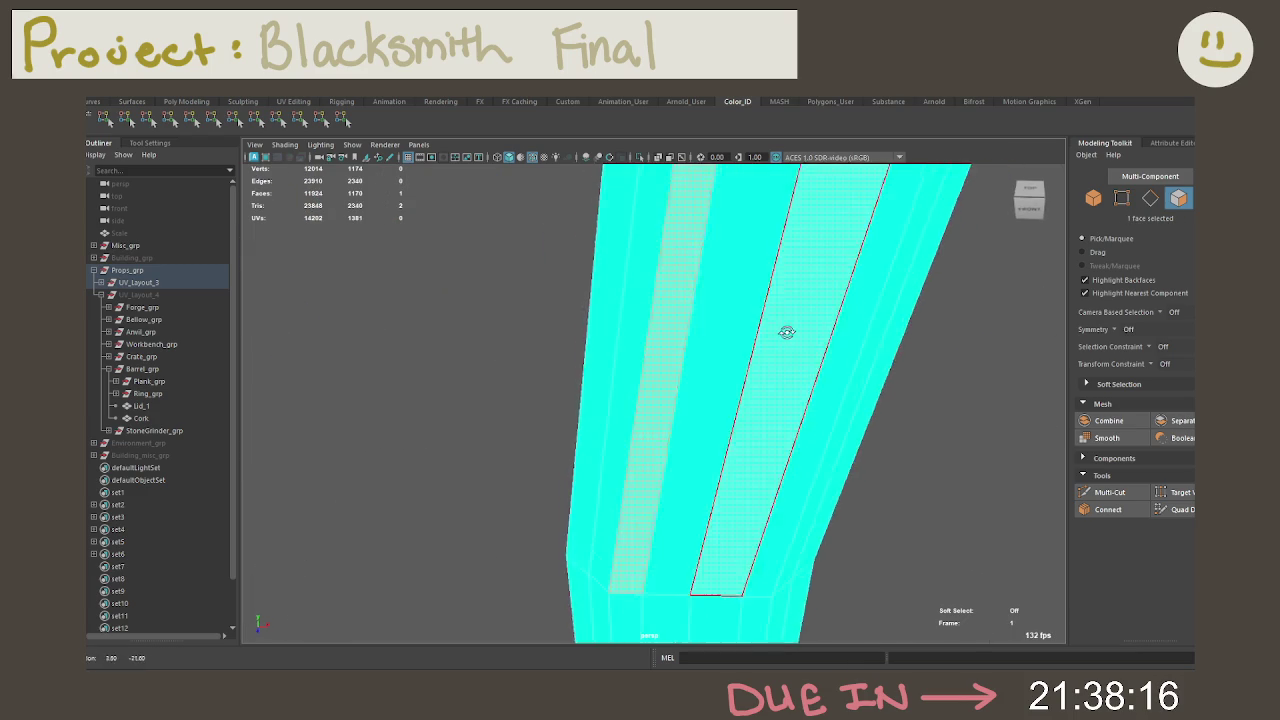
# Step: Grow the face selection along the ball-peen handle and colour it red
pyautogui.keyDown('alt'); pyautogui.moveTo(672, 320); pyautogui.dragTo(810, 422, button='right'); pyautogui.keyUp('alt')
pyautogui.keyDown('alt'); pyautogui.moveTo(810, 422); pyautogui.dragTo(703, 371); pyautogui.keyUp('alt')
pyautogui.press('>')
pyautogui.press('>')
pyautogui.press('>')
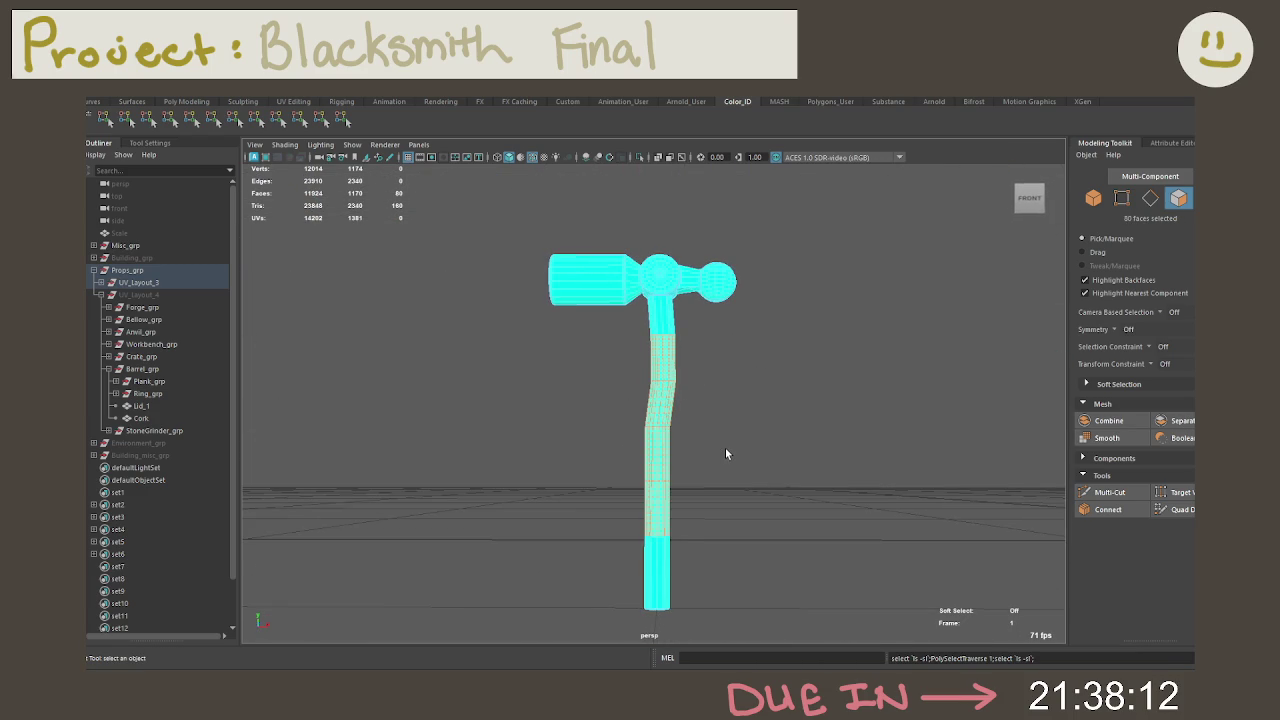
pyautogui.press('>')
pyautogui.moveTo(697, 631)
pyautogui.keyDown('alt'); pyautogui.mouseDown()
pyautogui.moveTo(640, 424)
pyautogui.moveTo(709, 463)
pyautogui.moveTo(709, 478)
pyautogui.mouseUp(); pyautogui.keyUp('alt')
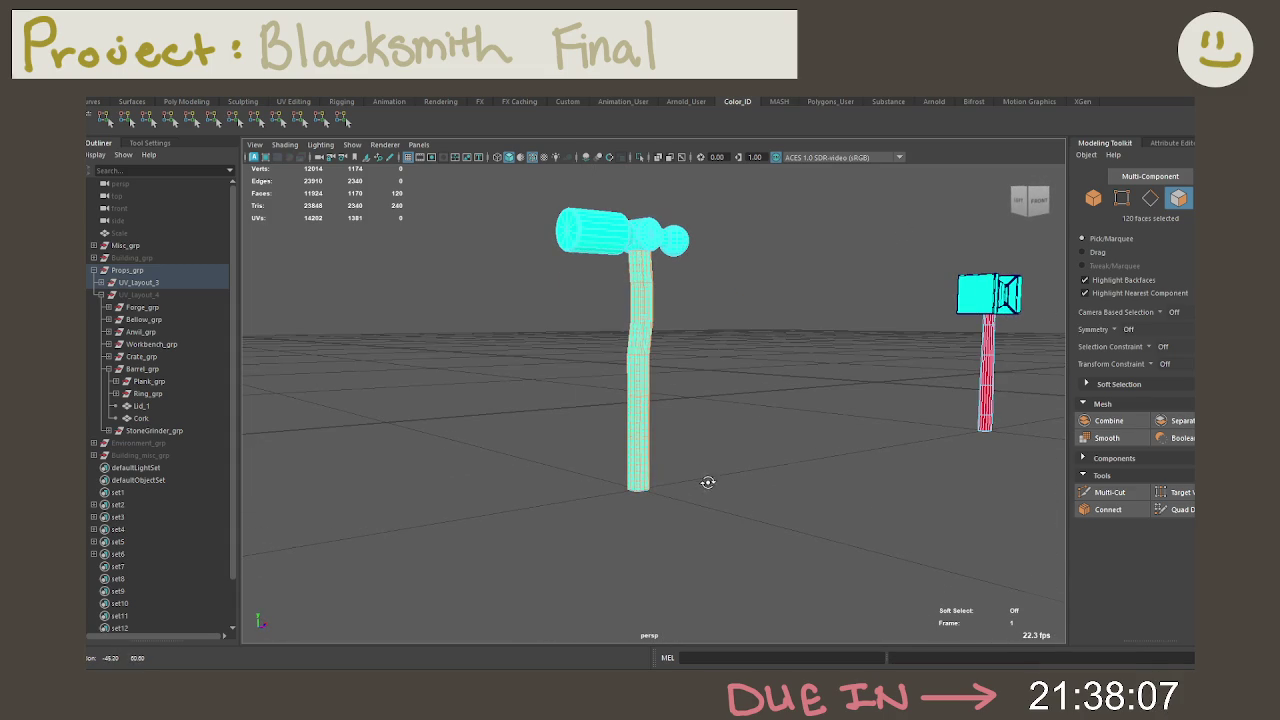
pyautogui.click(125, 118)
pyautogui.press('f')
pyautogui.click(710, 296)
# Step: Select the face loop at the top of the ball-peen handle and colour it red
pyautogui.keyDown('alt'); pyautogui.moveTo(716, 297); pyautogui.dragTo(718, 343, button='middle'); pyautogui.keyUp('alt')
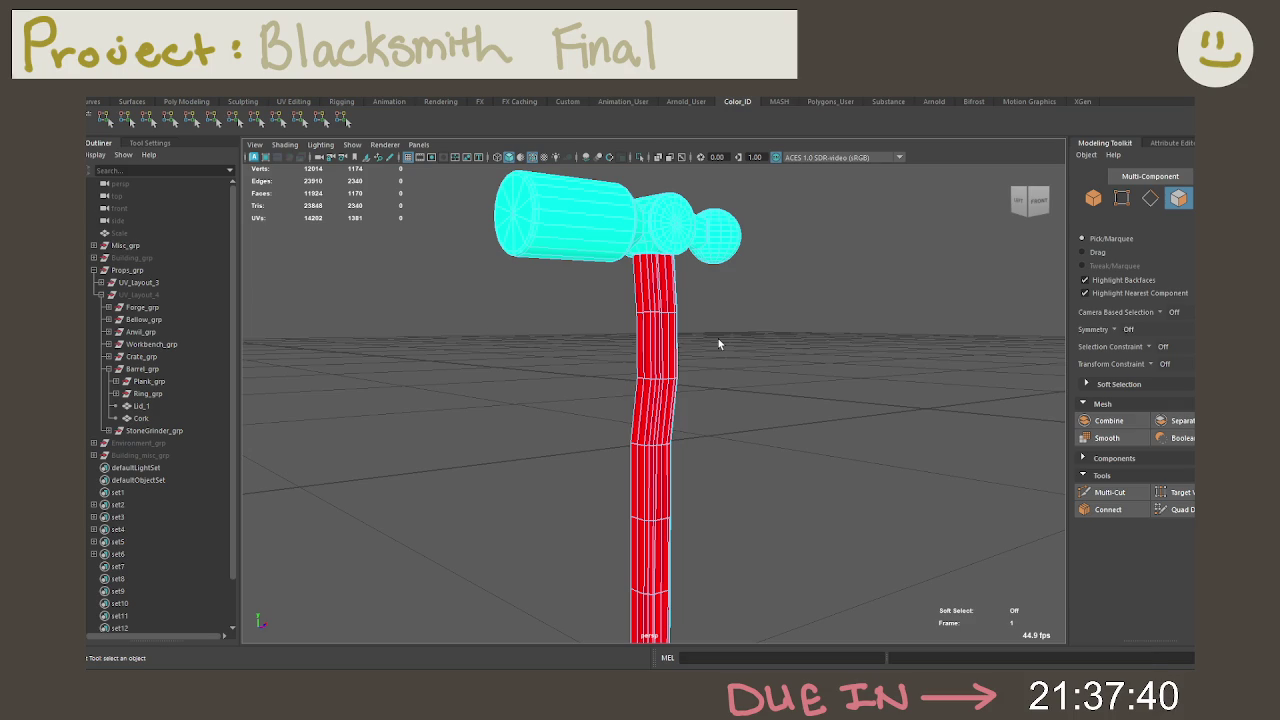
pyautogui.click(667, 300)
pyautogui.press('f')
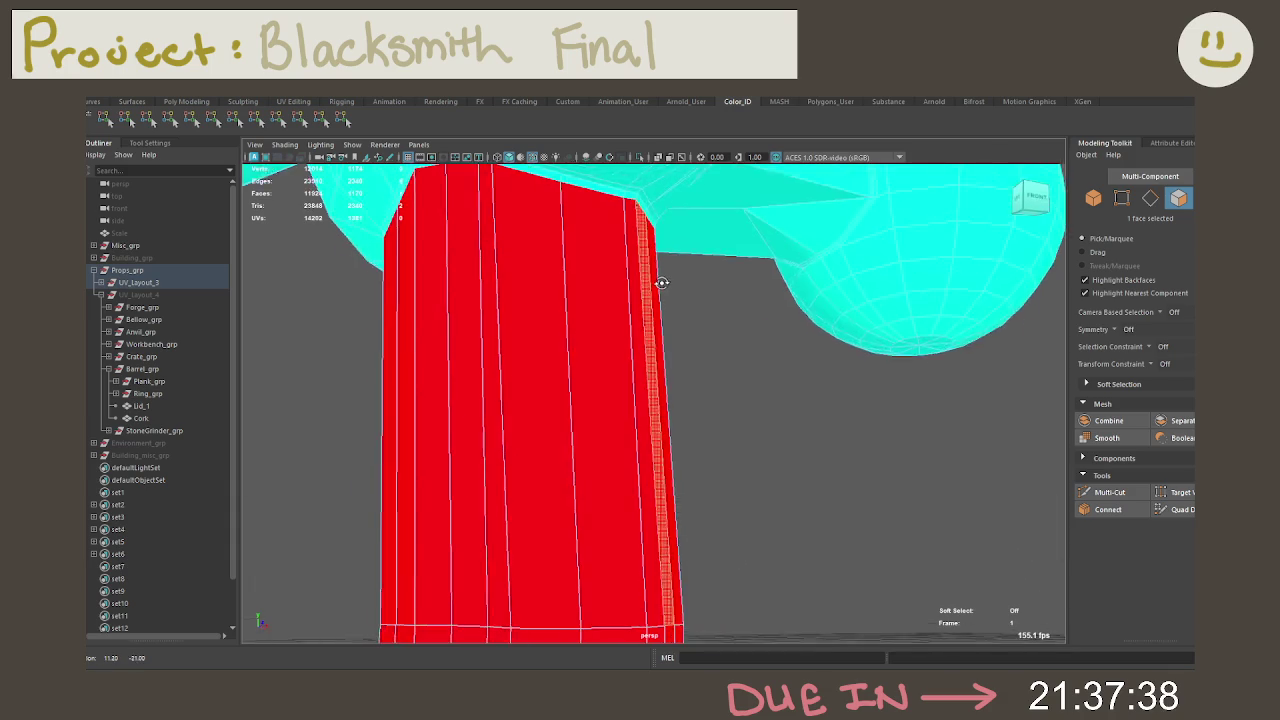
pyautogui.keyDown('alt'); pyautogui.moveTo(662, 284); pyautogui.dragTo(673, 280); pyautogui.keyUp('alt')
pyautogui.keyDown('alt'); pyautogui.moveTo(673, 280); pyautogui.dragTo(695, 325, button='middle'); pyautogui.keyUp('alt')
pyautogui.doubleClick(617, 333)
pyautogui.click(121, 120)
# Step: Check the faces along the red handle by box-selecting them, then clear the selection
pyautogui.scroll(-5, 720, 434)
pyautogui.scroll(-2, 698, 488)
pyautogui.scroll(3, 700, 400)
pyautogui.moveTo(728, 451)
pyautogui.keyDown('alt'); pyautogui.mouseDown()
pyautogui.moveTo(663, 434)
pyautogui.moveTo(669, 382)
pyautogui.moveTo(734, 412)
pyautogui.moveTo(749, 508)
pyautogui.mouseUp(); pyautogui.keyUp('alt')
pyautogui.click(663, 438)
pyautogui.press('f')
pyautogui.scroll(-5, 663, 443)
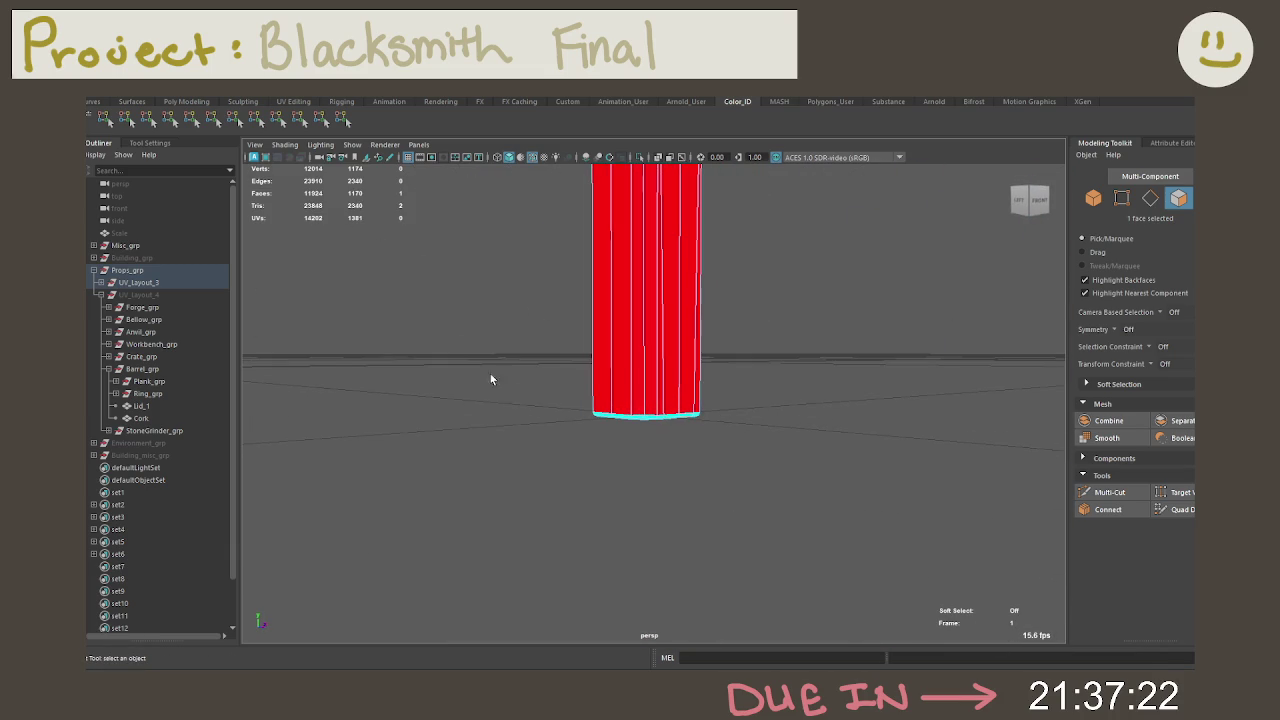
pyautogui.moveTo(491, 380); pyautogui.dragTo(820, 477)
pyautogui.moveTo(573, 300); pyautogui.dragTo(867, 393)
pyautogui.keyDown('alt'); pyautogui.moveTo(867, 393); pyautogui.dragTo(706, 314, button='right'); pyautogui.keyUp('alt')
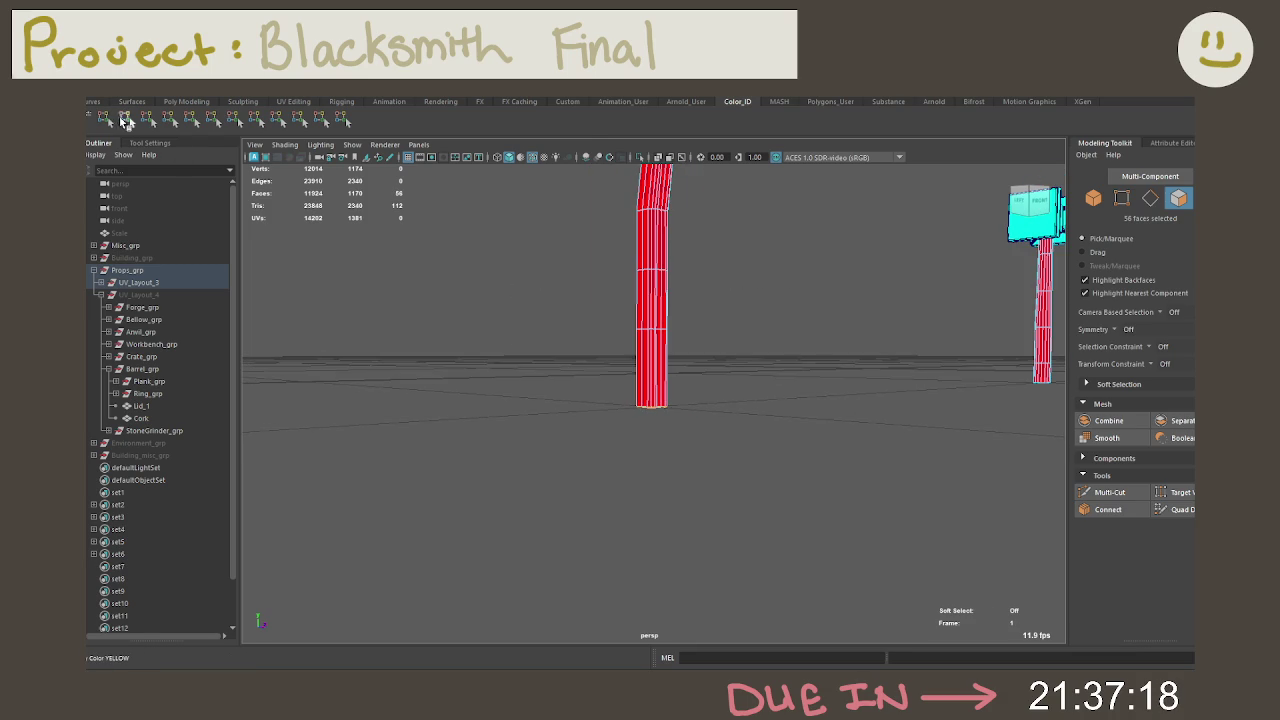
pyautogui.click(657, 475)
# Step: Bring the axe into view next to the hammer and select the axe handle
pyautogui.moveTo(657, 475)
pyautogui.keyDown('alt'); pyautogui.mouseDown()
pyautogui.moveTo(666, 423)
pyautogui.moveTo(714, 446)
pyautogui.moveTo(834, 331)
pyautogui.moveTo(833, 455)
pyautogui.mouseUp(); pyautogui.keyUp('alt')
pyautogui.keyDown('alt'); pyautogui.moveTo(832, 455); pyautogui.dragTo(824, 373, button='right'); pyautogui.keyUp('alt')
pyautogui.keyDown('alt'); pyautogui.moveTo(824, 373); pyautogui.dragTo(840, 420); pyautogui.keyUp('alt')
pyautogui.keyDown('alt'); pyautogui.moveTo(840, 420); pyautogui.dragTo(588, 372, button='right'); pyautogui.keyUp('alt')
pyautogui.keyDown('alt'); pyautogui.moveTo(588, 372); pyautogui.dragTo(594, 490, button='middle'); pyautogui.keyUp('alt')
pyautogui.moveTo(594, 490)
pyautogui.keyDown('alt'); pyautogui.mouseDown()
pyautogui.moveTo(729, 466)
pyautogui.moveTo(683, 380)
pyautogui.mouseUp(); pyautogui.keyUp('alt')
pyautogui.click(683, 477)
pyautogui.keyDown('alt'); pyautogui.moveTo(683, 380); pyautogui.dragTo(733, 404, button='right'); pyautogui.keyUp('alt')
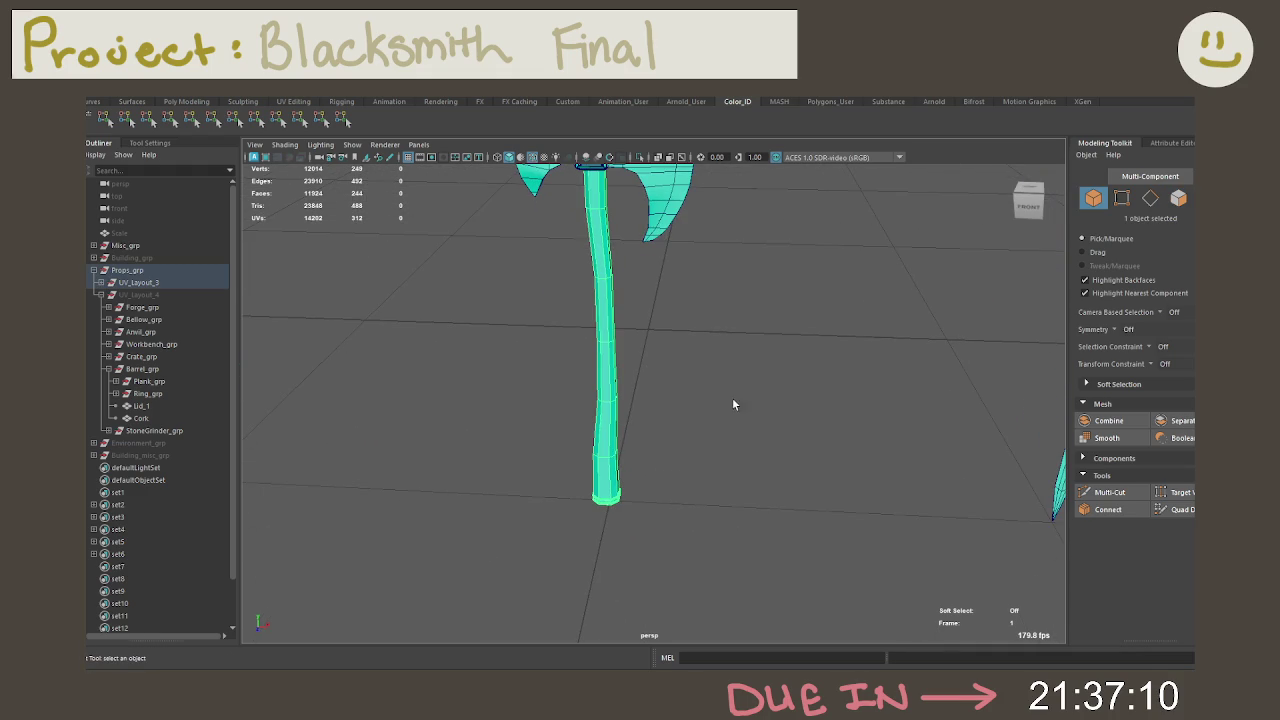
pyautogui.click(520, 157)
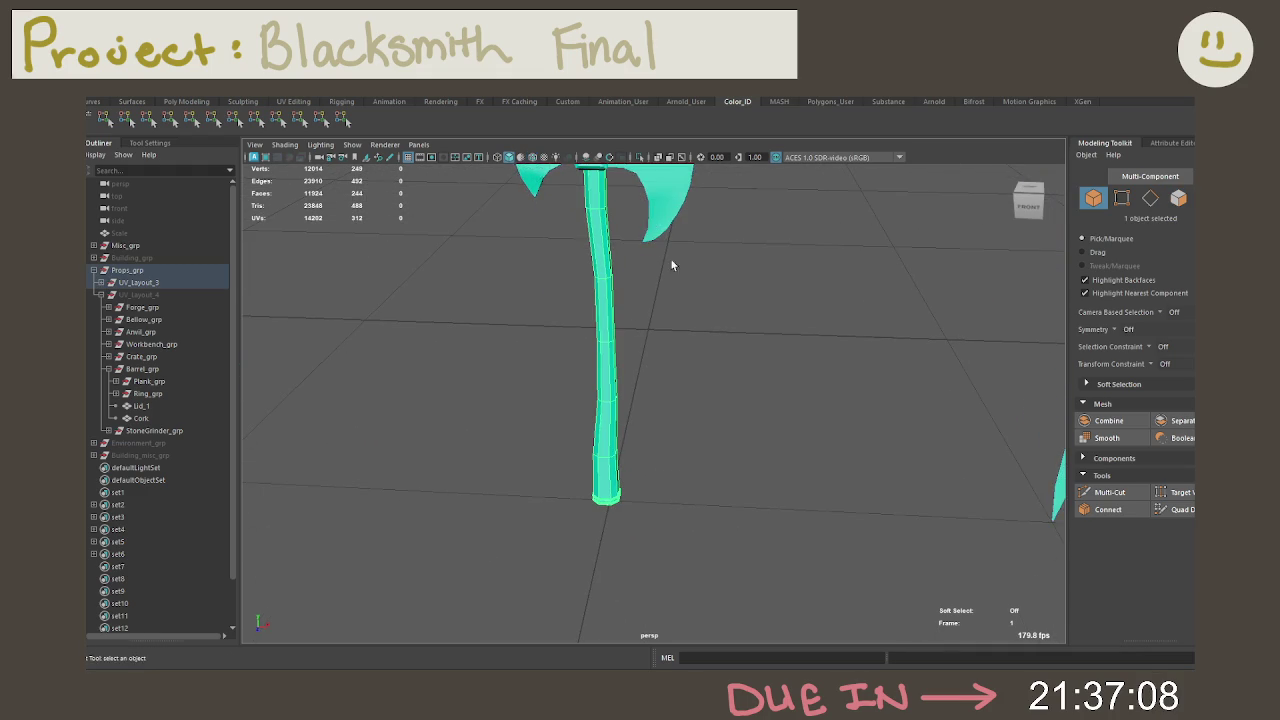
pyautogui.keyDown('alt'); pyautogui.moveTo(671, 256); pyautogui.dragTo(674, 400, button='right'); pyautogui.keyUp('alt')
pyautogui.moveTo(674, 400)
pyautogui.keyDown('alt'); pyautogui.mouseDown()
pyautogui.moveTo(683, 437)
pyautogui.moveTo(717, 386)
pyautogui.mouseUp(); pyautogui.keyUp('alt')
pyautogui.scroll(2, 692, 400)
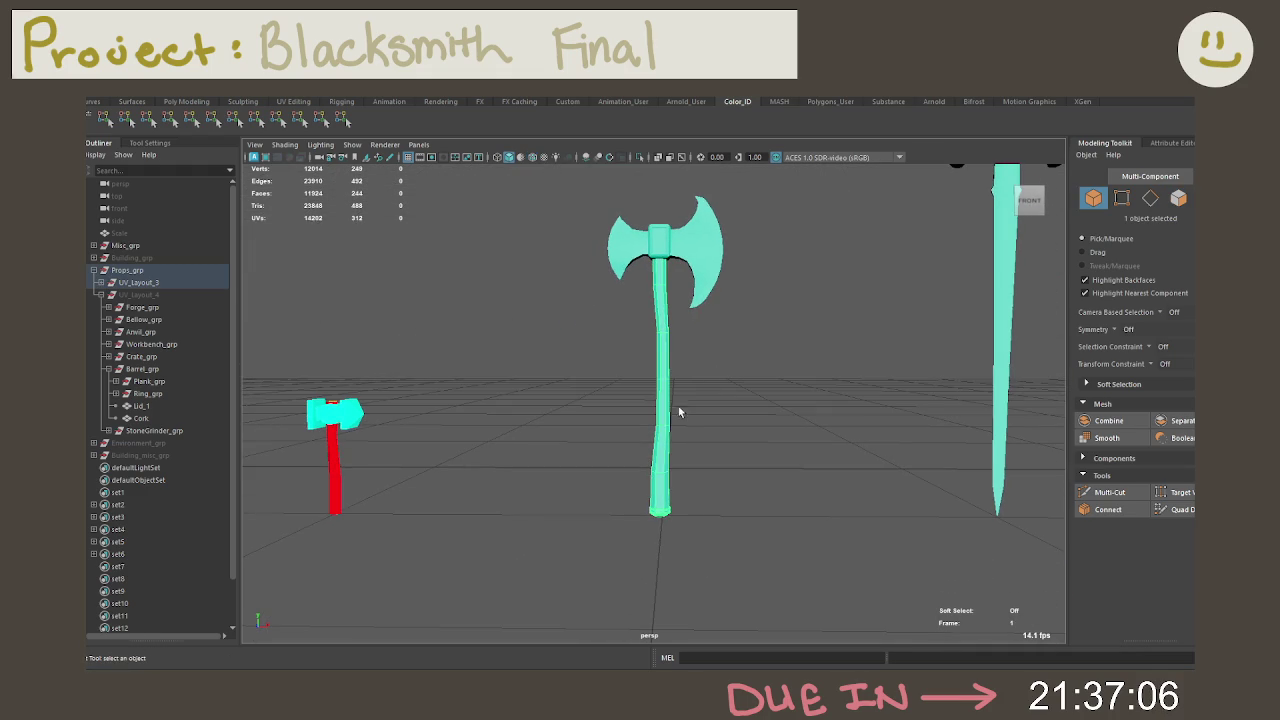
pyautogui.click(532, 157)
pyautogui.press('w')
pyautogui.press('q')
pyautogui.keyDown('alt'); pyautogui.moveTo(680, 351); pyautogui.dragTo(663, 336, button='middle'); pyautogui.keyUp('alt')
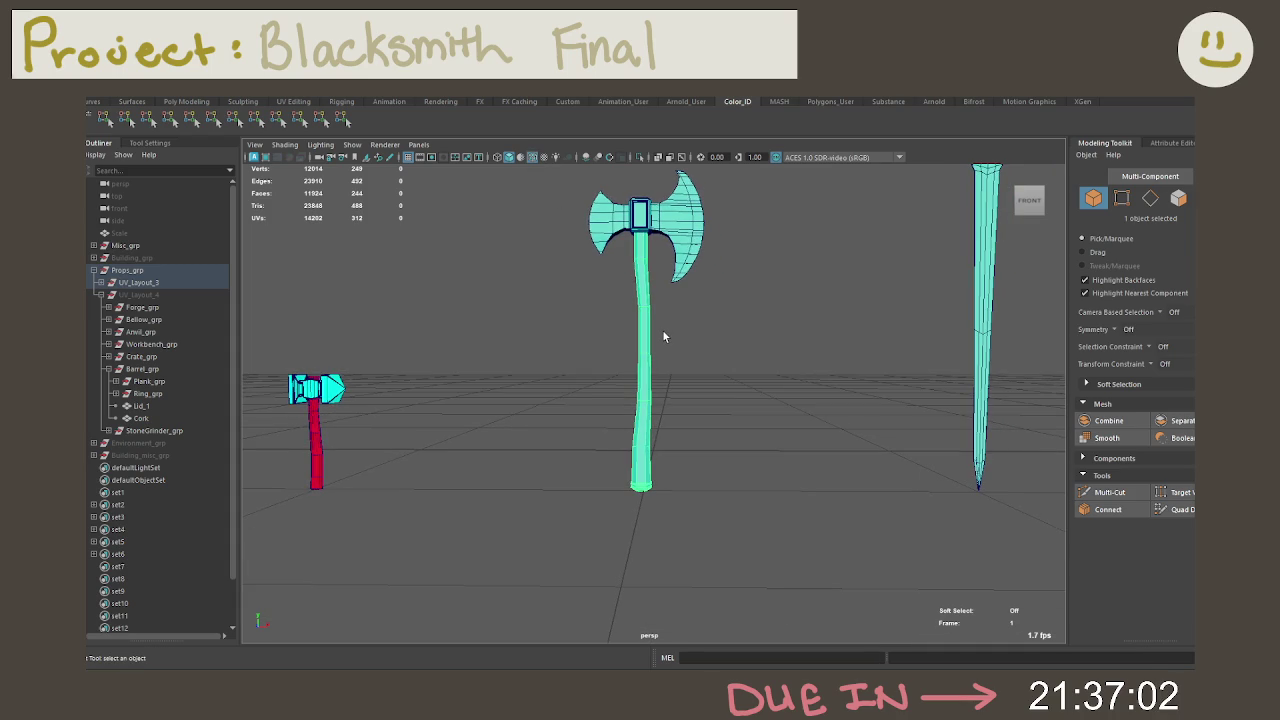